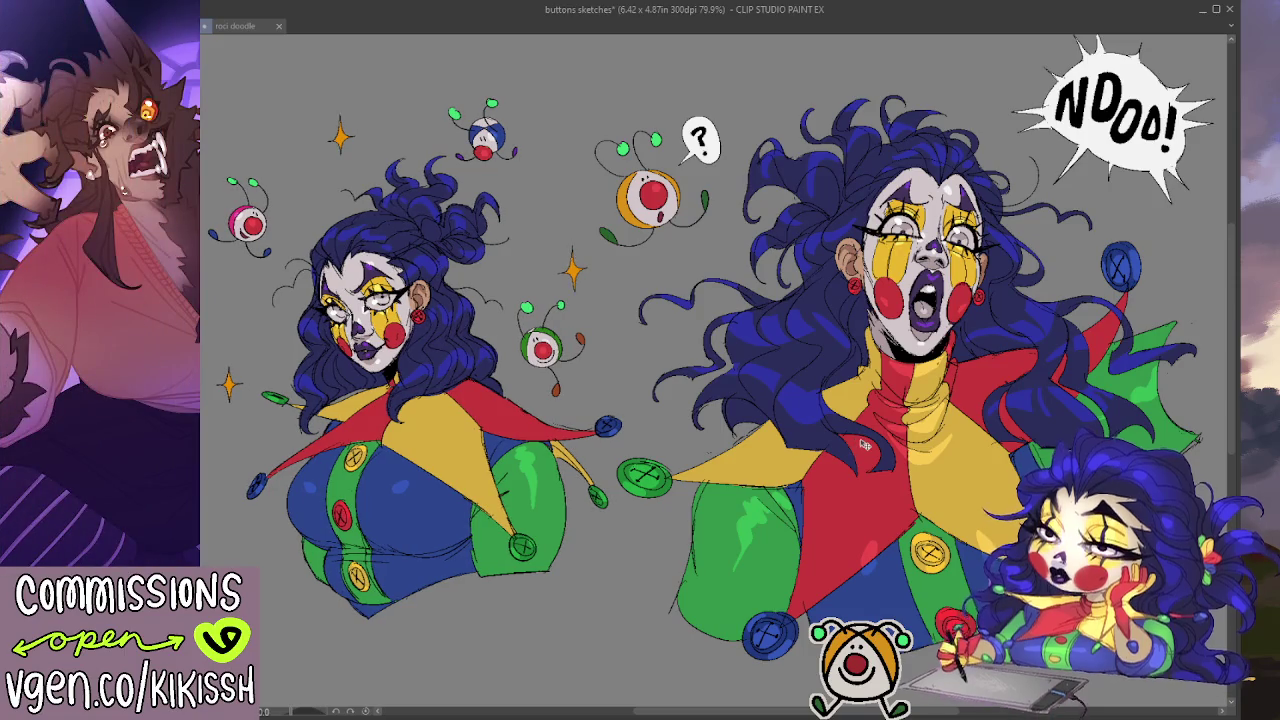
Step: Nudge the left clown bust and its nearby buttons a few pixels right and down
left_click_drag(866, 443, 872, 450)
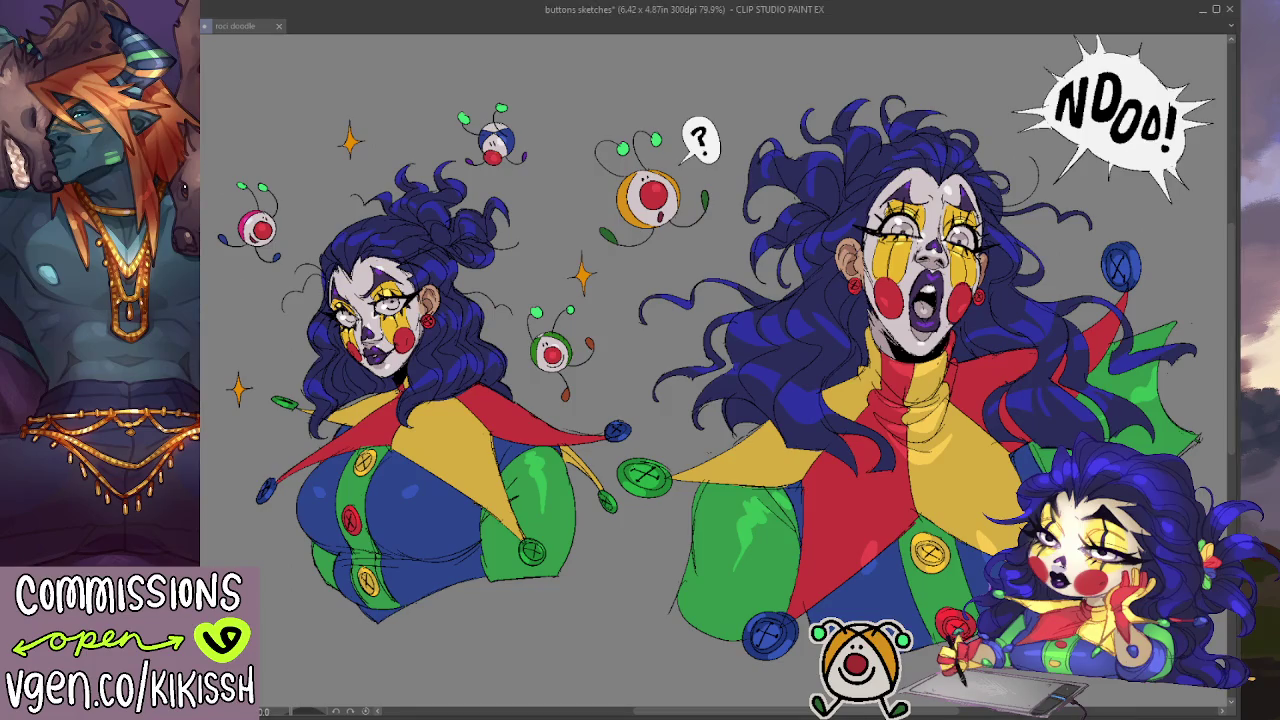
left_click(240, 26)
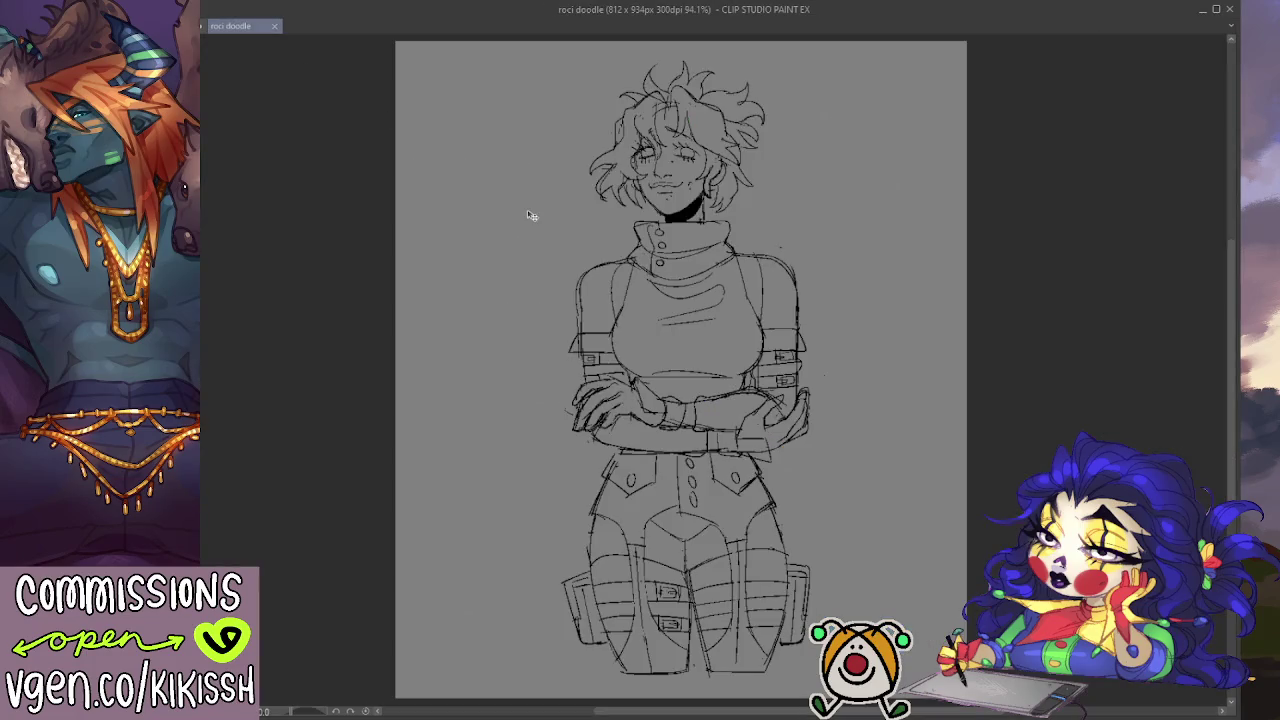
Step: Recentre the roci doodle figure in view, then open the kikissh_roci_confused emote image
mouse_move(814, 220)
left_mouse_down()
mouse_move(750, 220)
mouse_move(825, 217)
left_mouse_up()
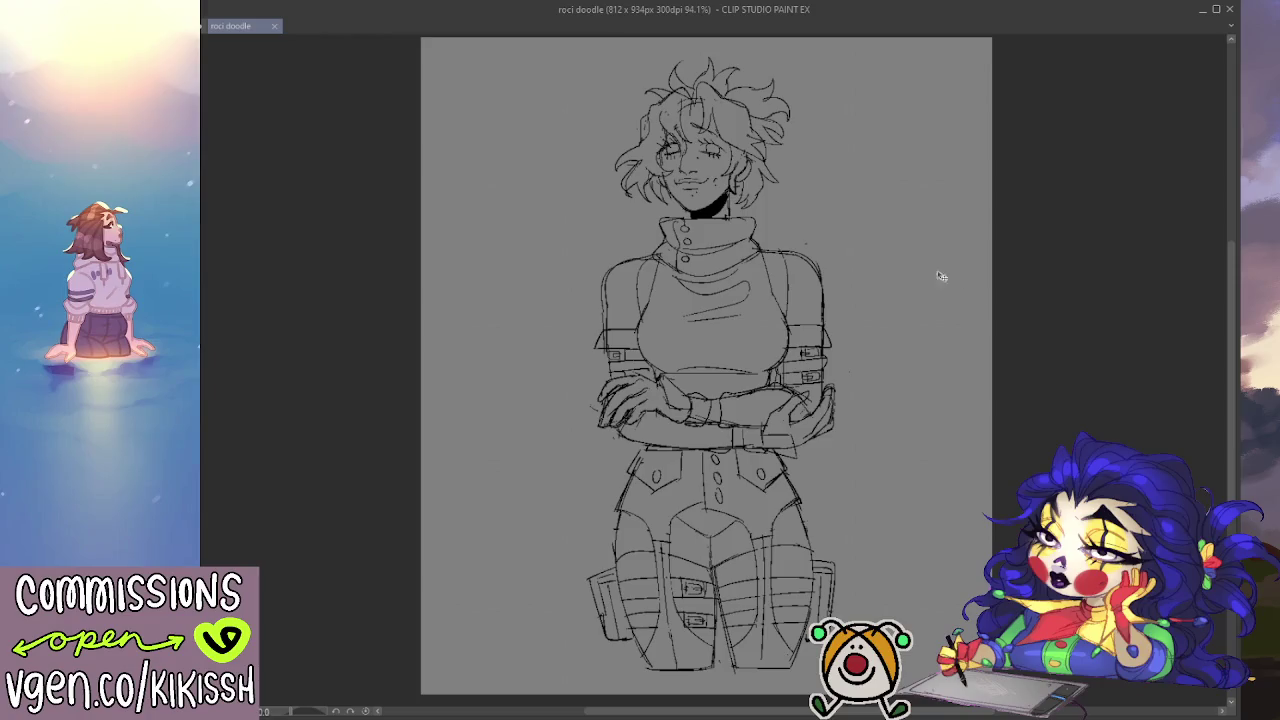
left_click_drag(947, 326, 920, 326)
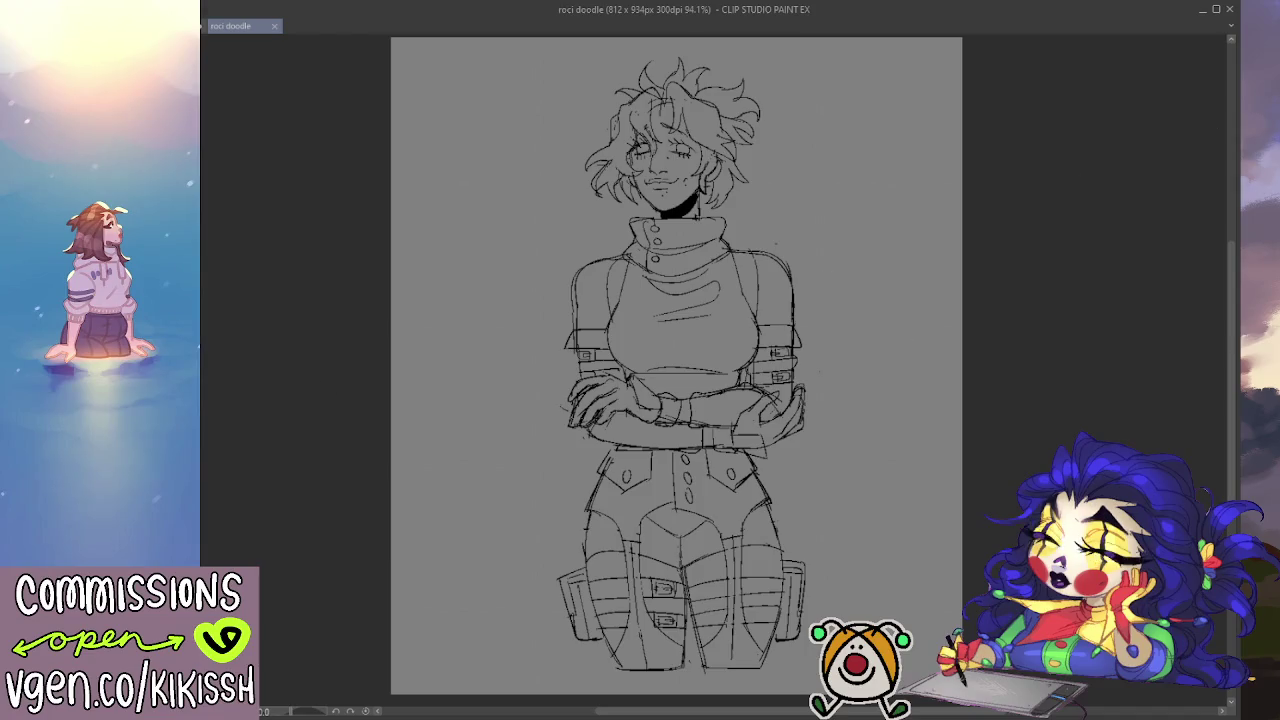
mouse_move(728, 332)
left_mouse_down()
mouse_move(692, 328)
mouse_move(704, 330)
left_mouse_up()
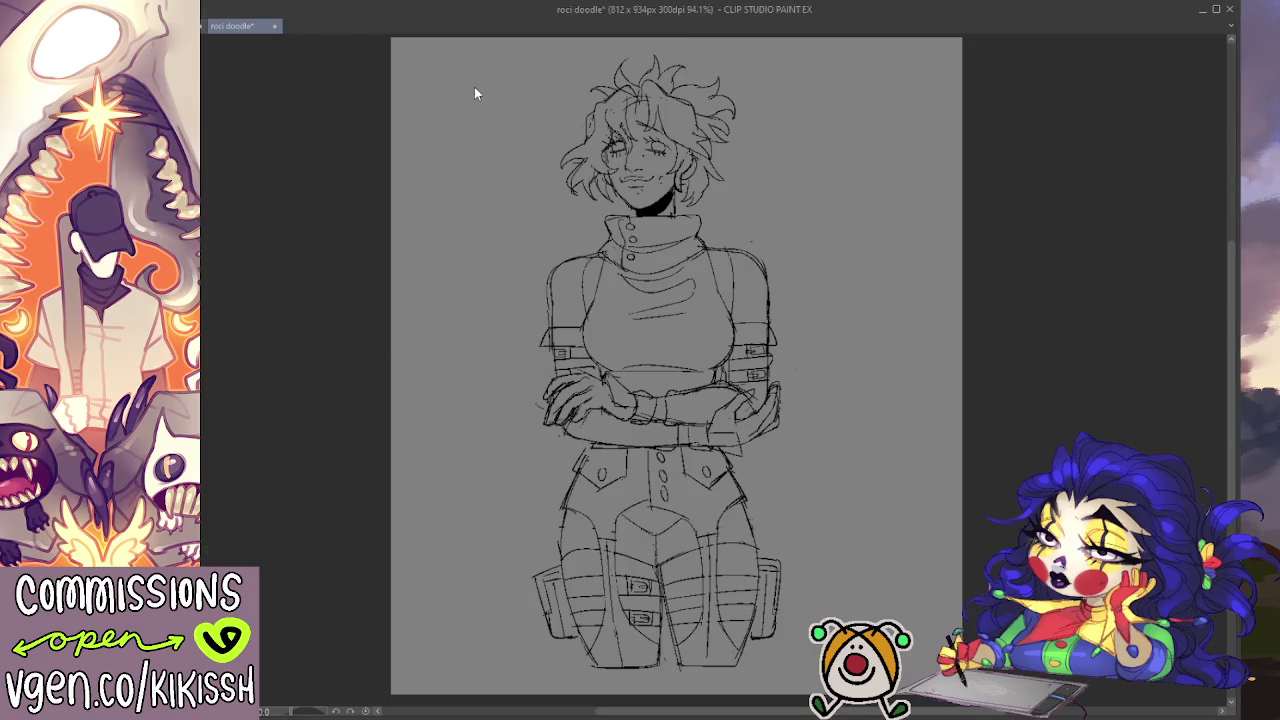
left_click_drag(208, 550, 272, 30)
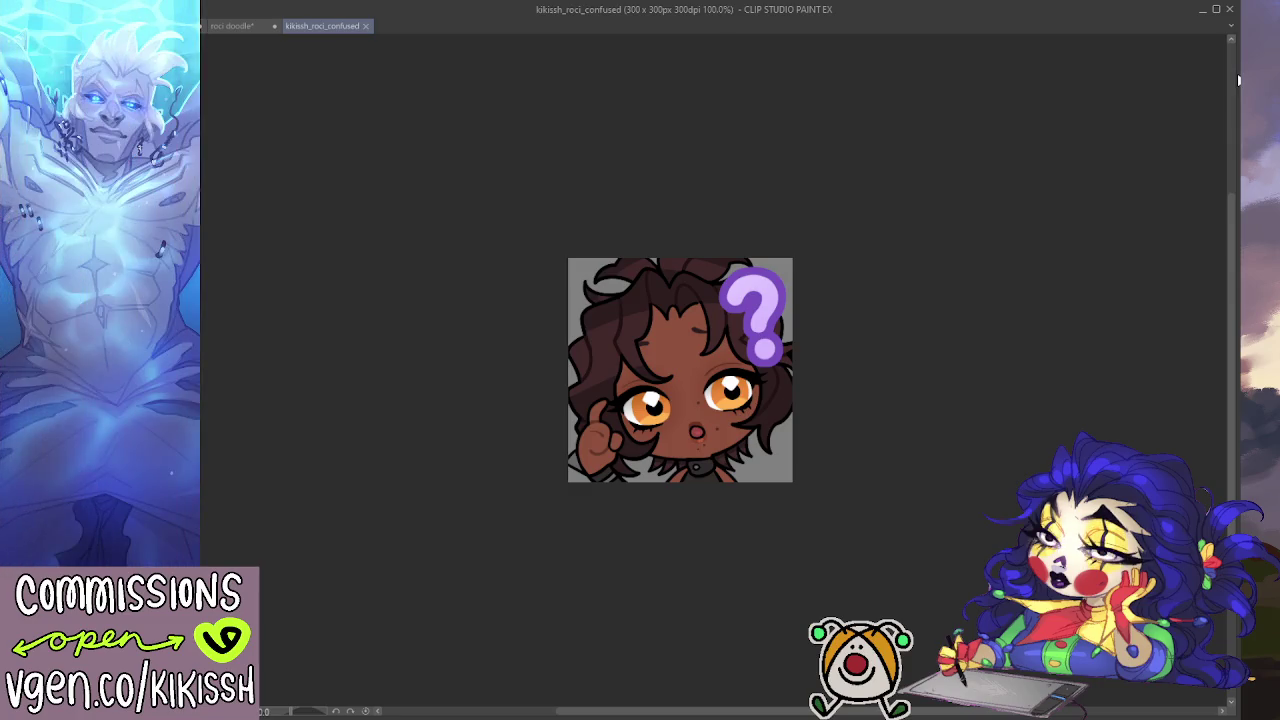
Step: Dock the kikissh_roci_confused emote as a narrow right-hand pane beside the roci doodle canvas
key("ctrl+w")
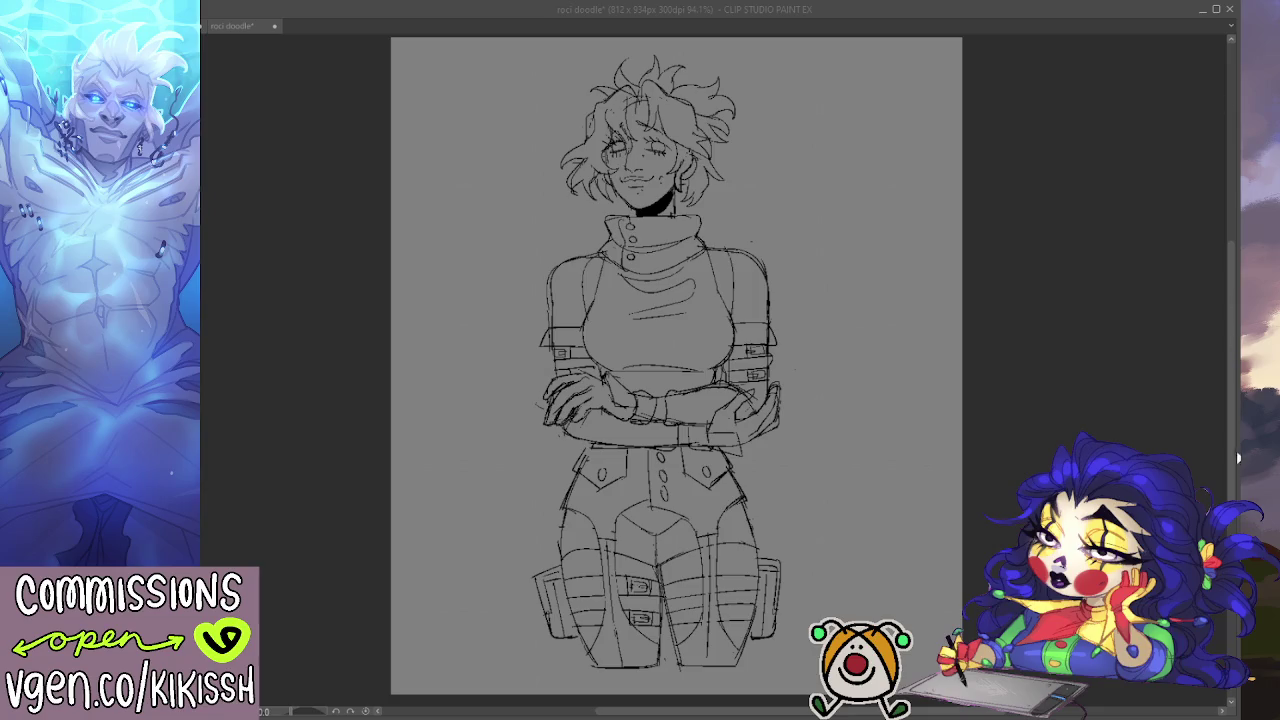
left_click_drag(1237, 285, 1232, 452)
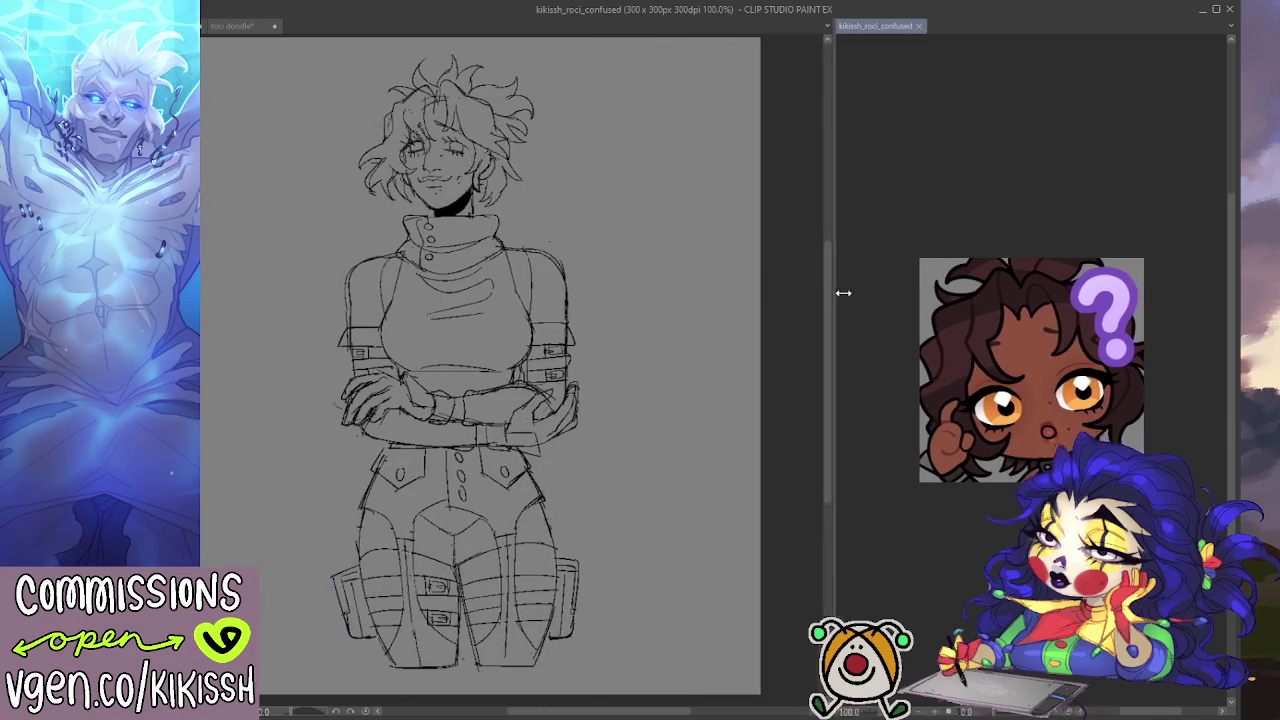
left_click_drag(686, 287, 986, 287)
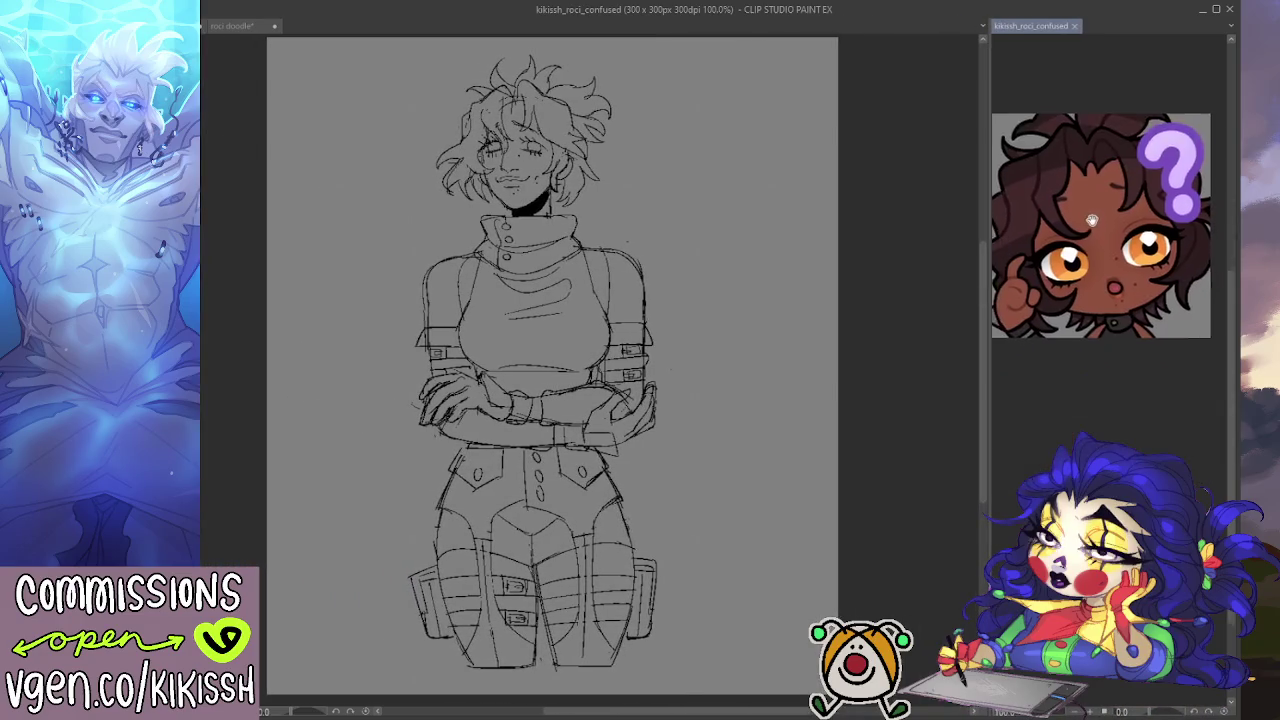
left_click_drag(1071, 332, 1097, 247)
mouse_move(691, 340)
left_mouse_down()
mouse_move(841, 340)
mouse_move(831, 348)
left_mouse_up()
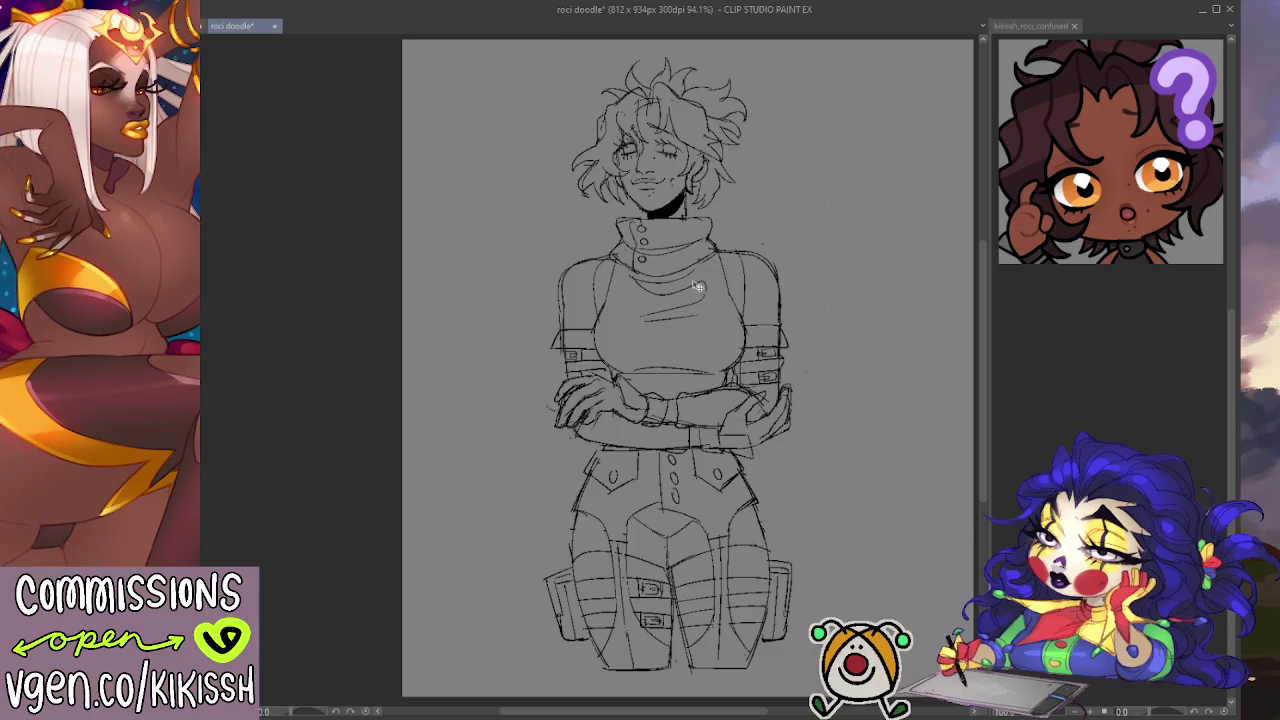
Step: Zoom in and redraw the left and right shoulder outlines of the crossed-arm figure
scroll(743, 234, "up", 1)
scroll(743, 230, "up", 1)
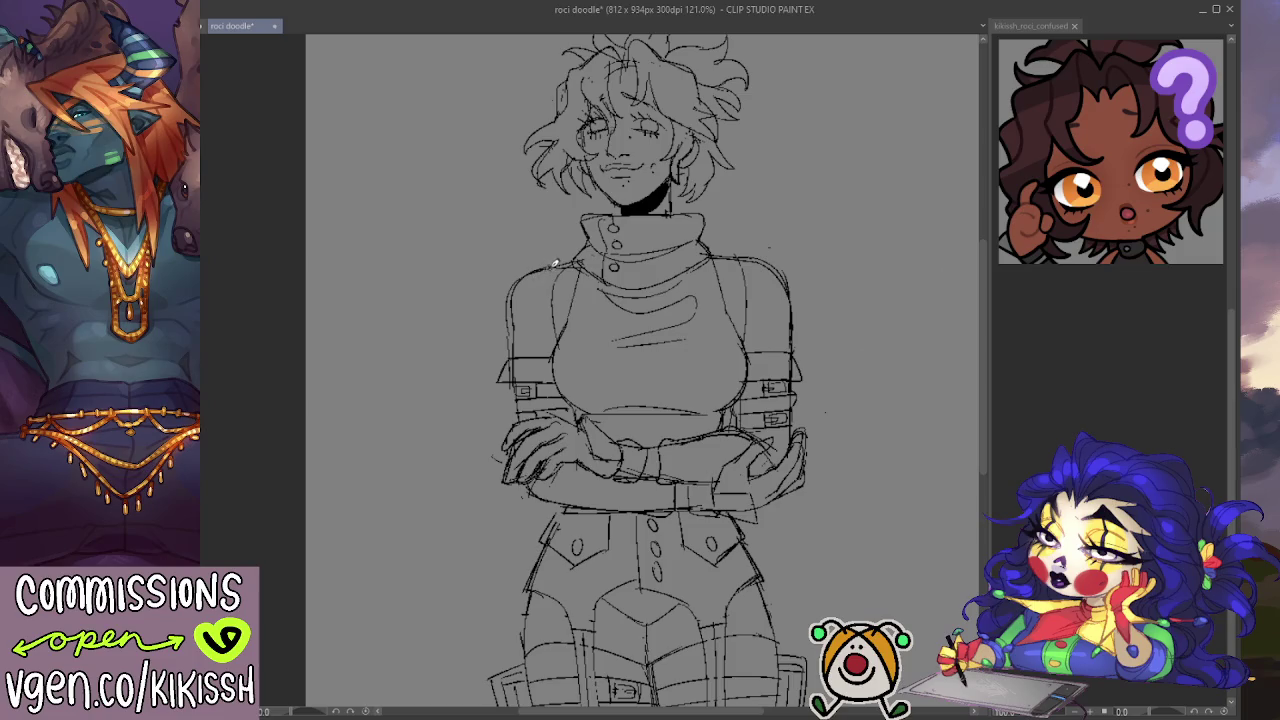
left_click_drag(533, 268, 501, 330)
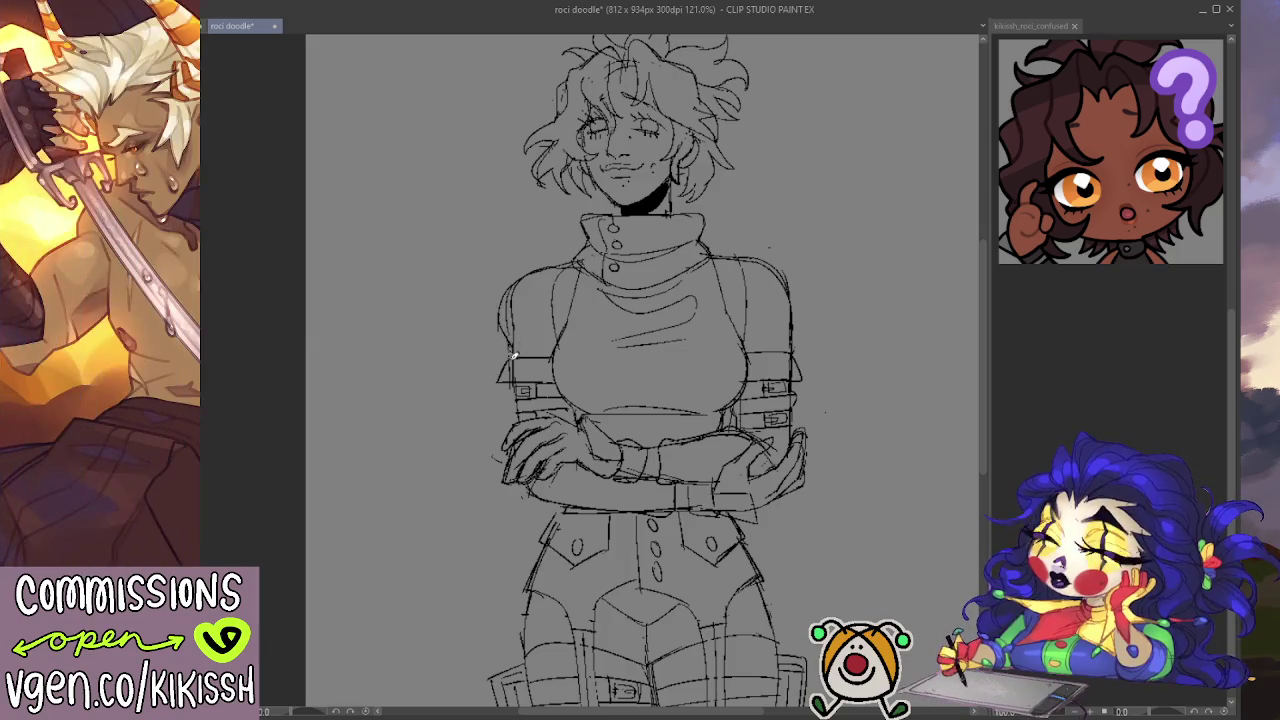
left_click_drag(766, 266, 793, 330)
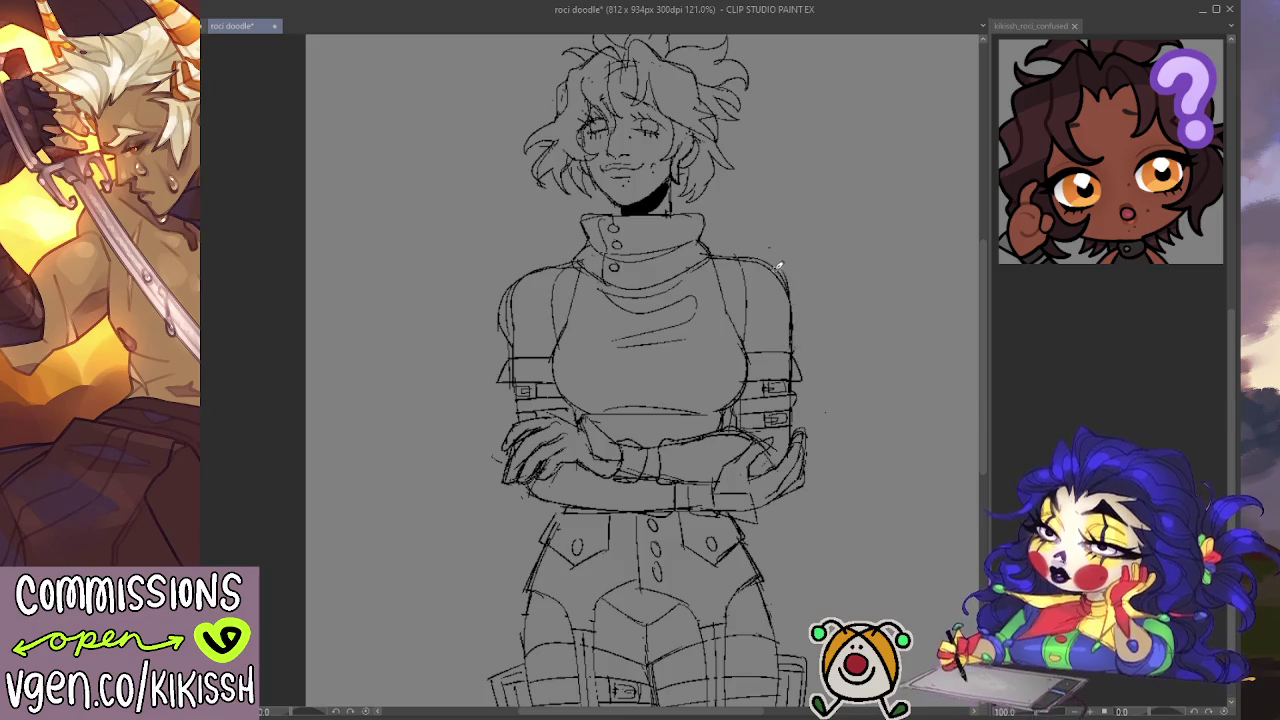
left_click_drag(777, 263, 802, 314)
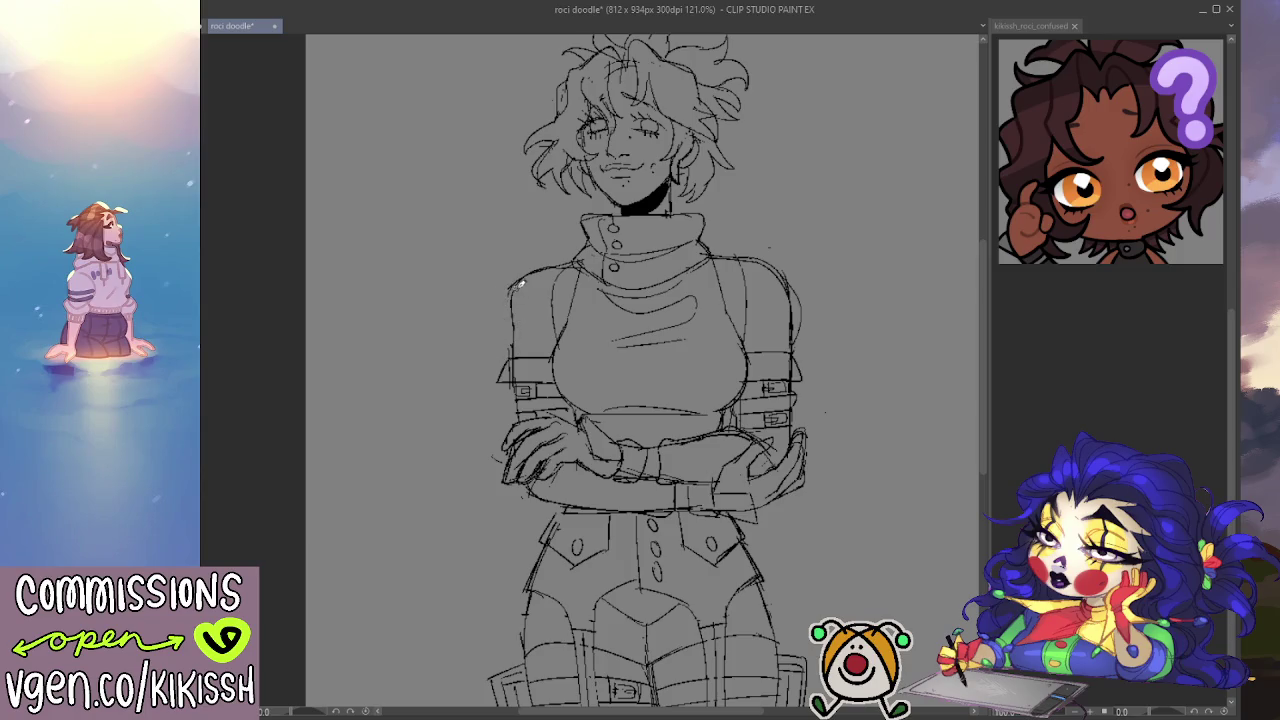
left_click_drag(514, 270, 500, 338)
key("ctrl+z")
left_click_drag(514, 274, 514, 344)
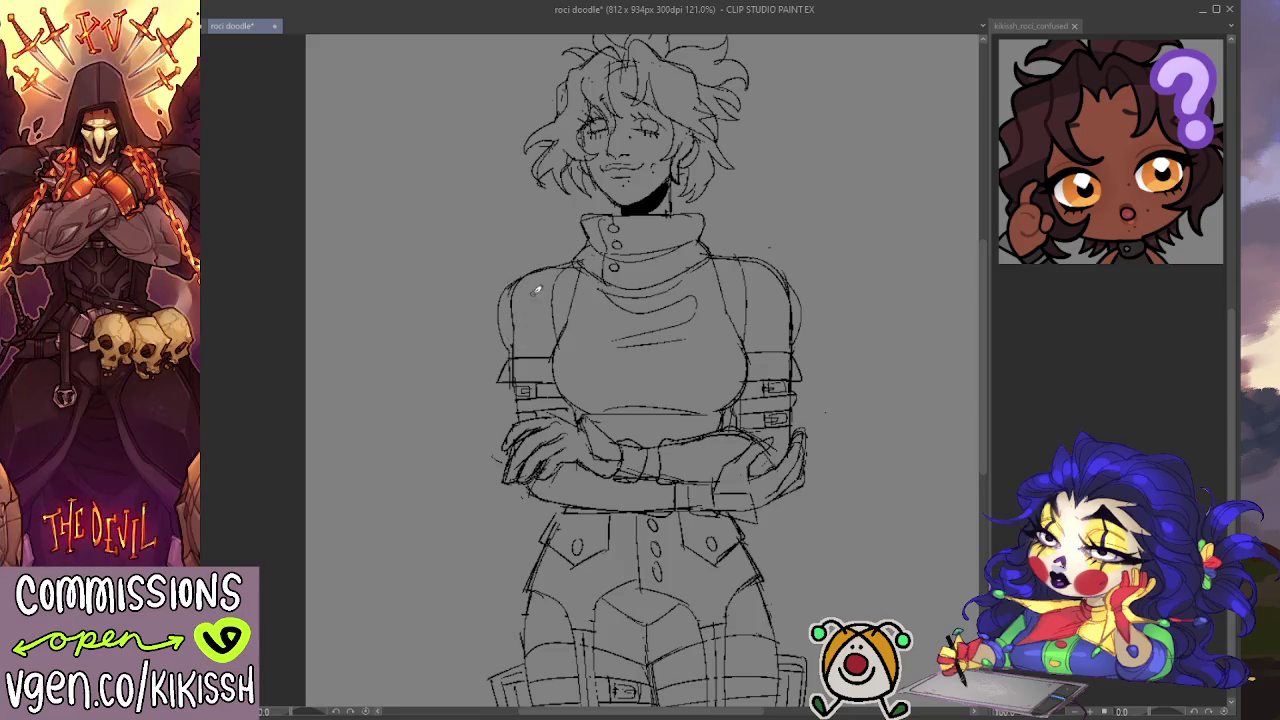
Step: Check the drawing, darken the left shoulder outline, and zoom out to about 99%
key("Delete")
key("ctrl+z")
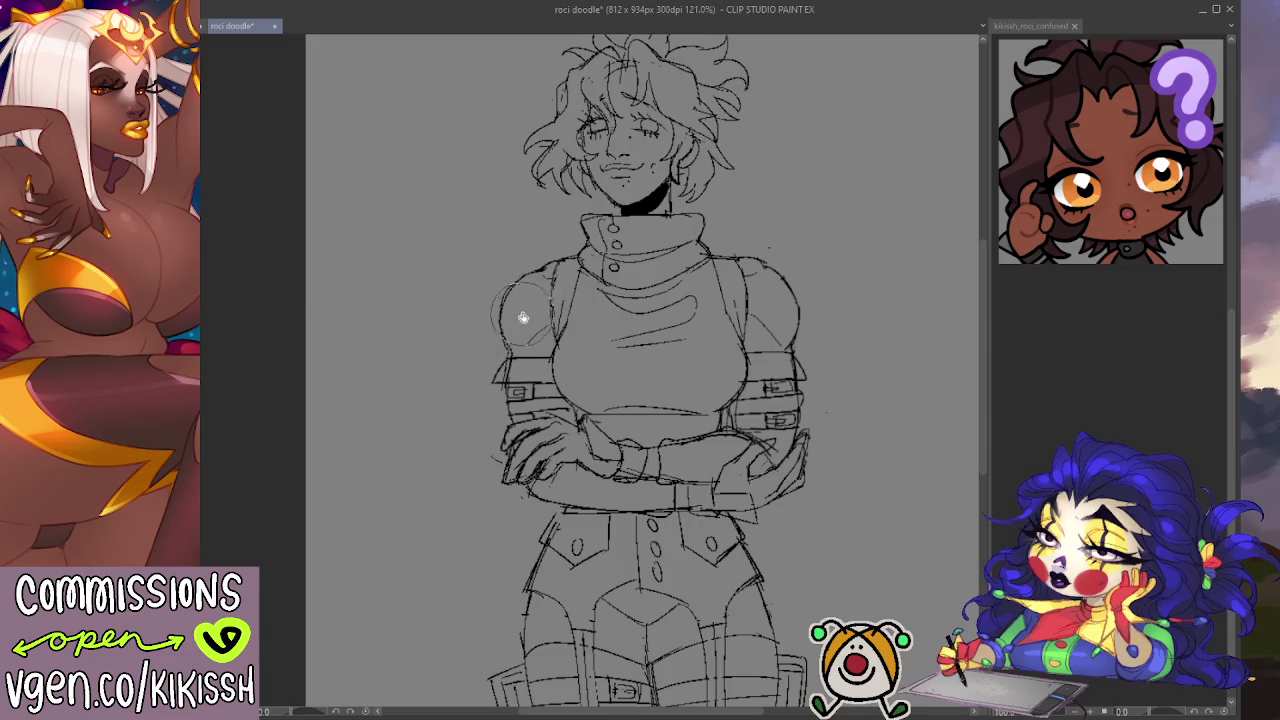
mouse_move(505, 350)
left_mouse_down()
mouse_move(511, 286)
mouse_move(548, 262)
left_mouse_up()
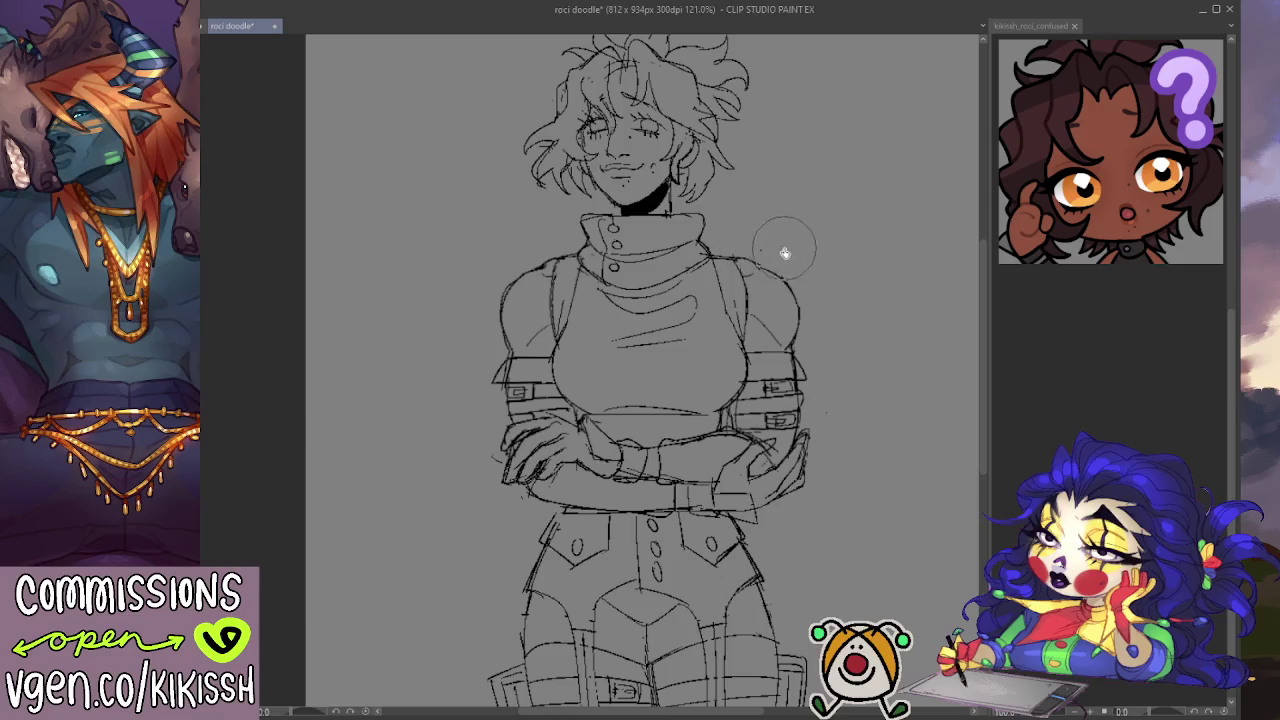
scroll(857, 357, "down", 1)
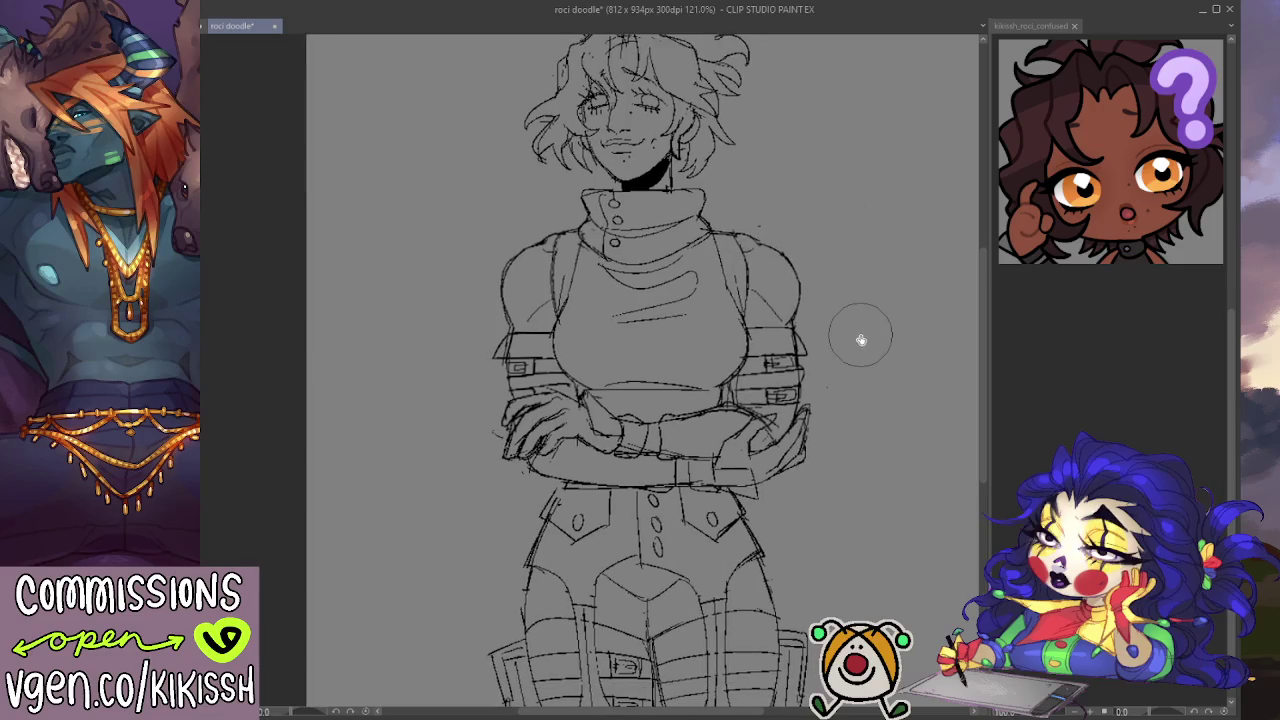
scroll(597, 320, "down", 1)
scroll(597, 320, "down", 1)
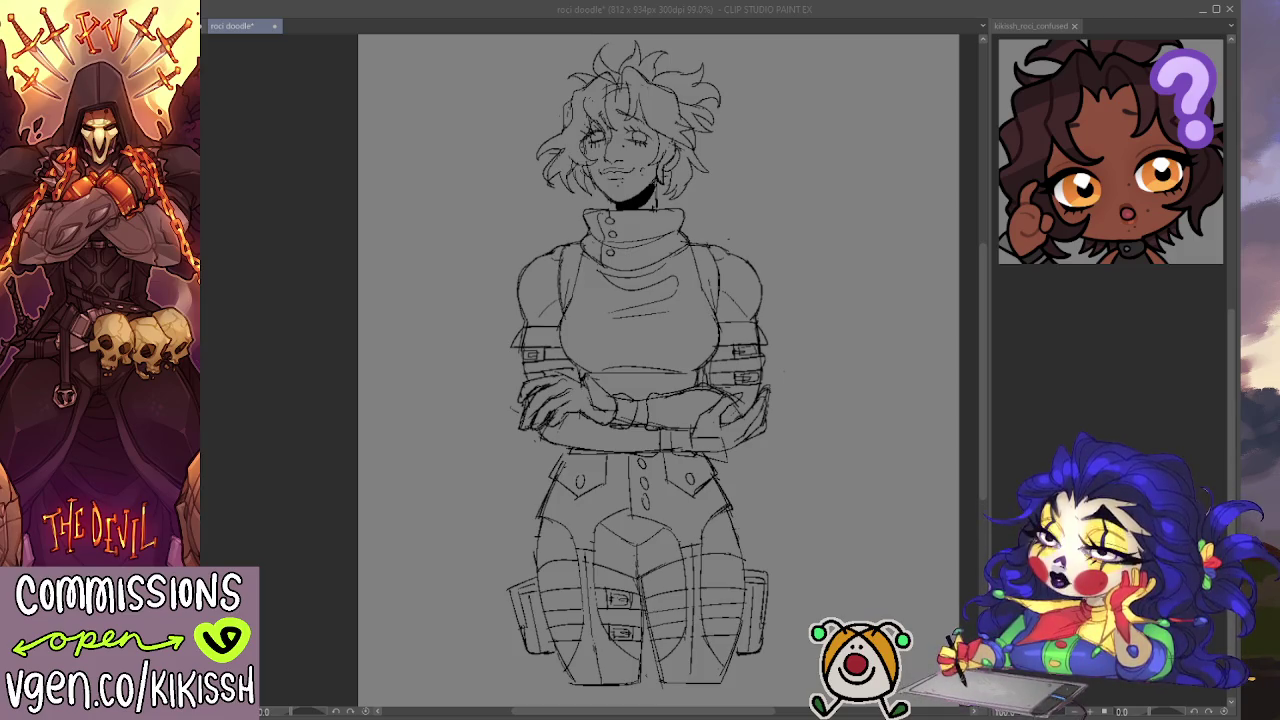
left_click(720, 495)
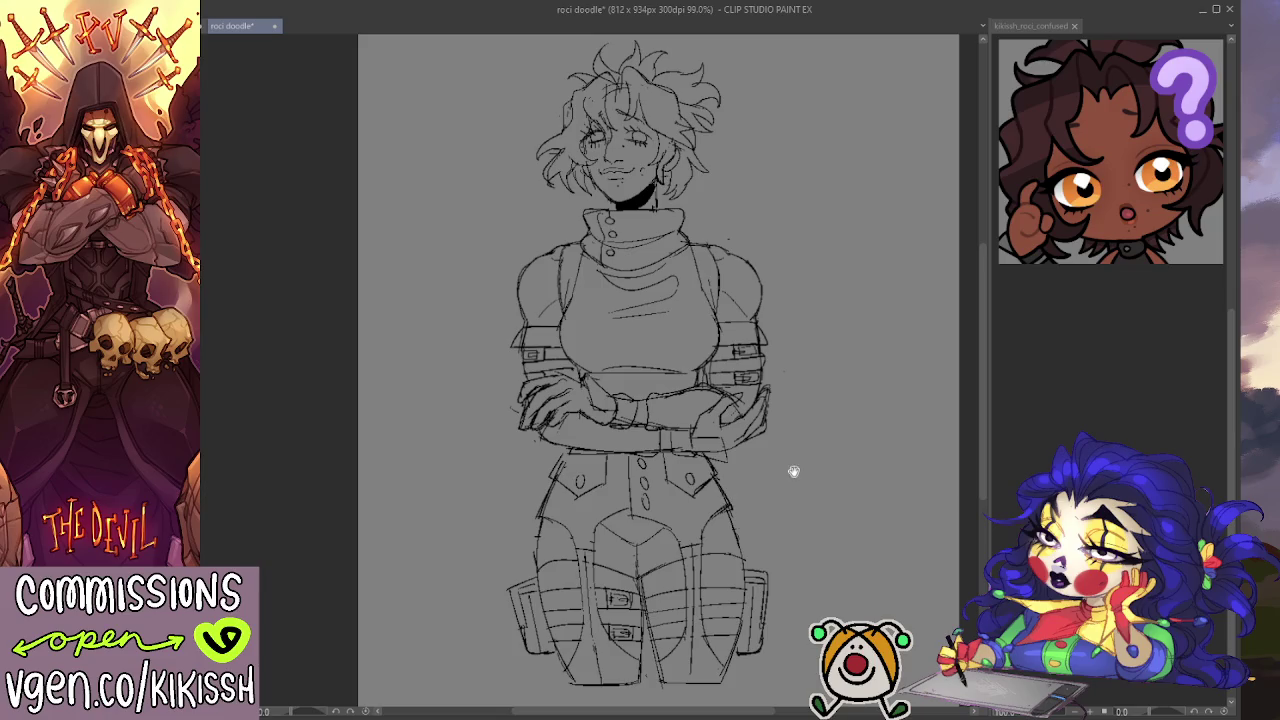
Step: Pan the canvas to reframe the crossed-arms figure slightly higher and left
left_click_drag(793, 471, 794, 473)
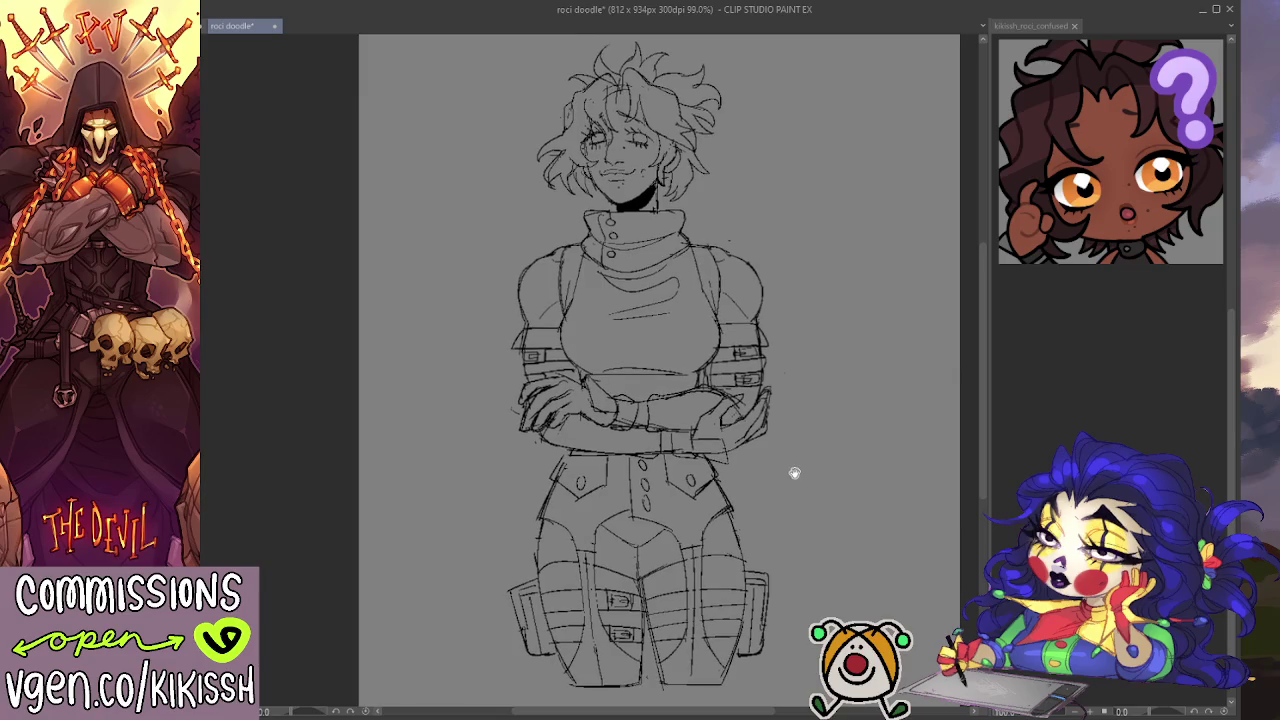
left_click_drag(806, 506, 811, 480)
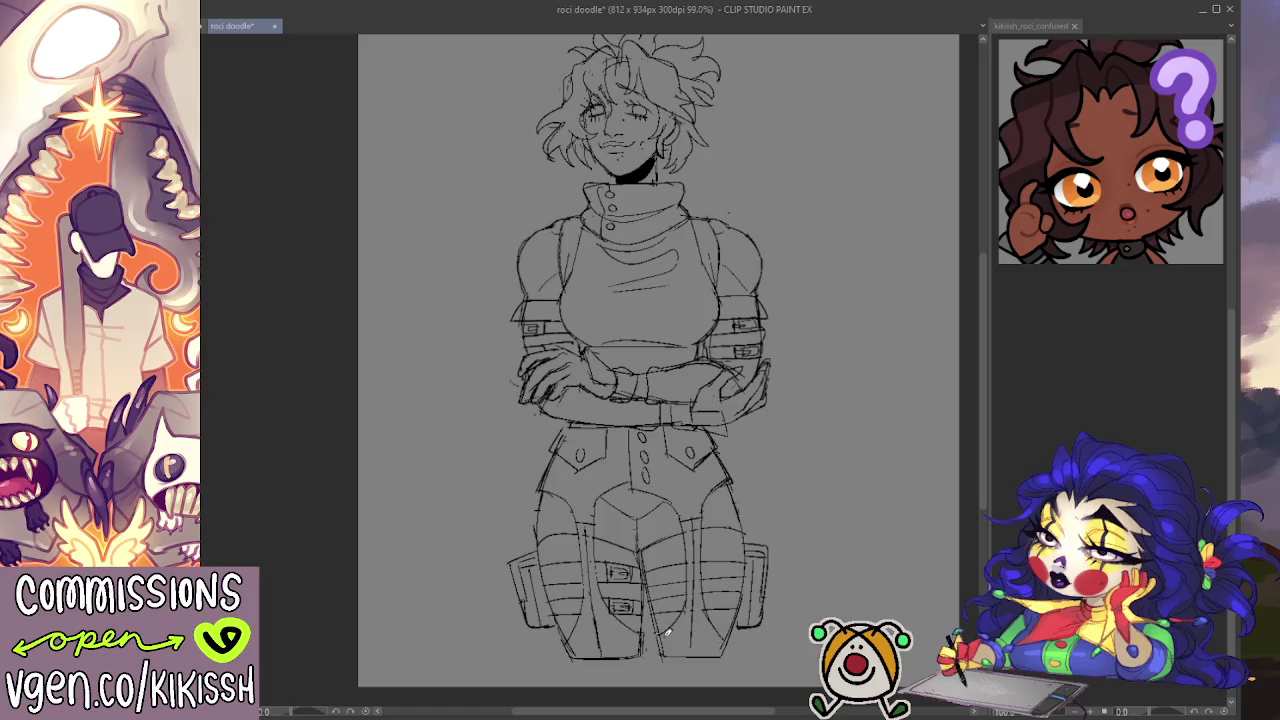
left_click_drag(745, 585, 756, 600)
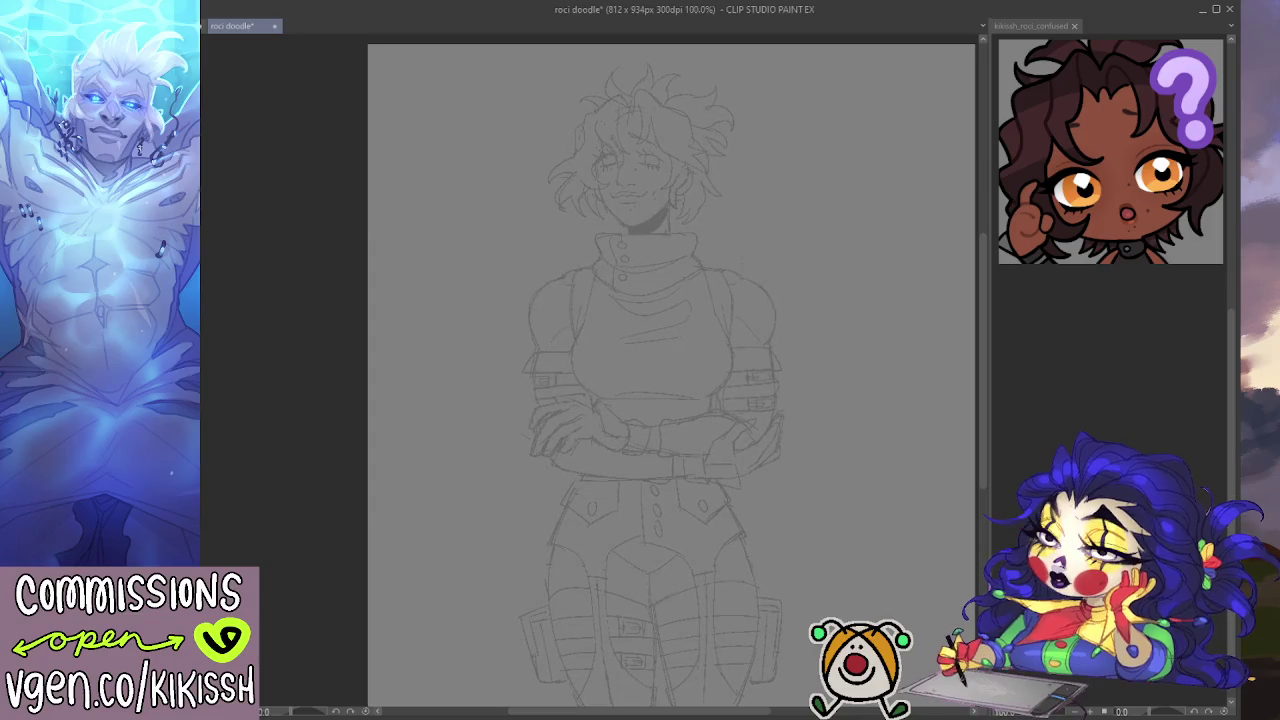
Step: Zoom to 150% and ink curly hair strands over the forehead and left side of the head
key("ctrl+plus")
mouse_move(323, 205)
left_mouse_down()
mouse_move(360, 274)
mouse_move(294, 320)
mouse_move(397, 346)
mouse_move(571, 308)
left_mouse_up()
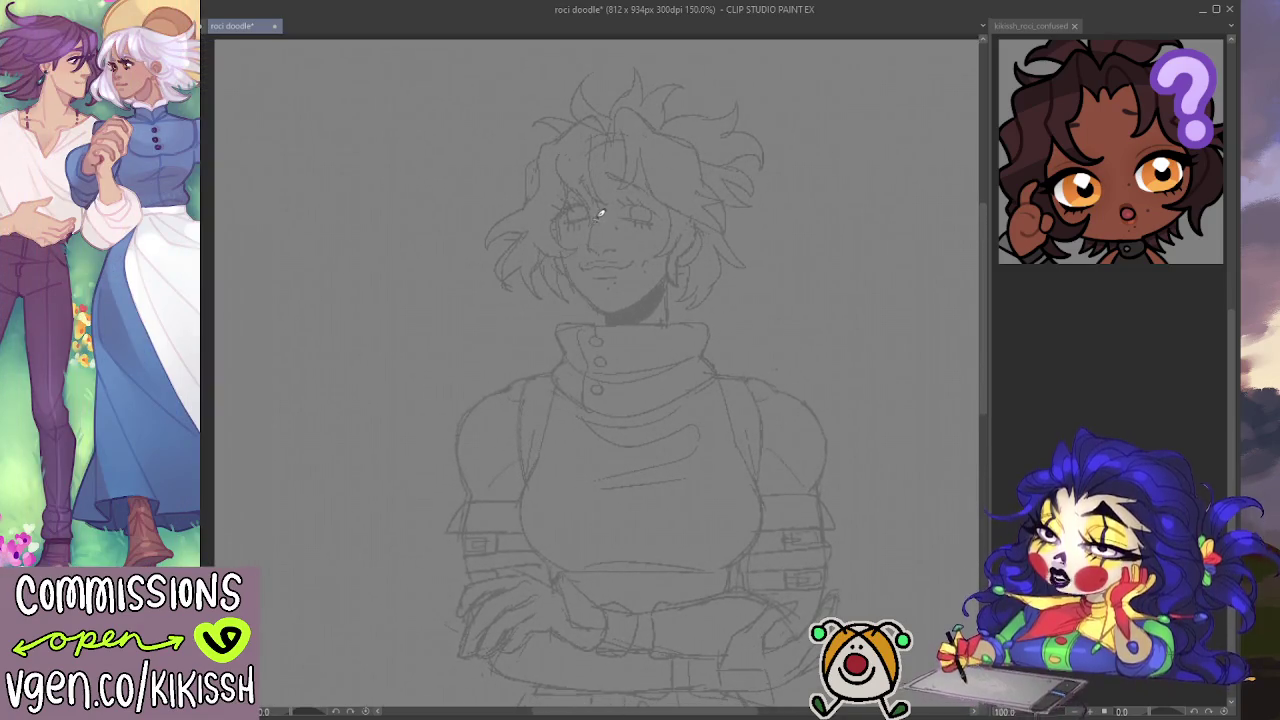
left_click_drag(592, 160, 593, 182)
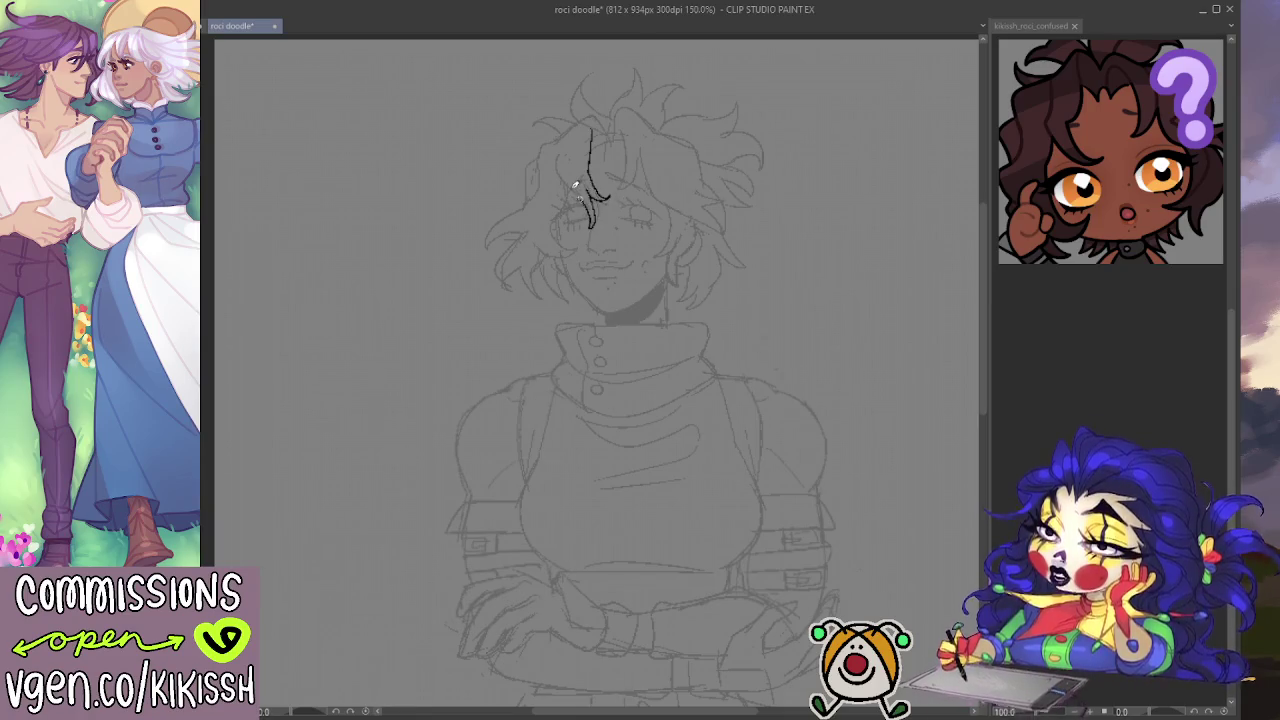
left_click_drag(588, 200, 565, 148)
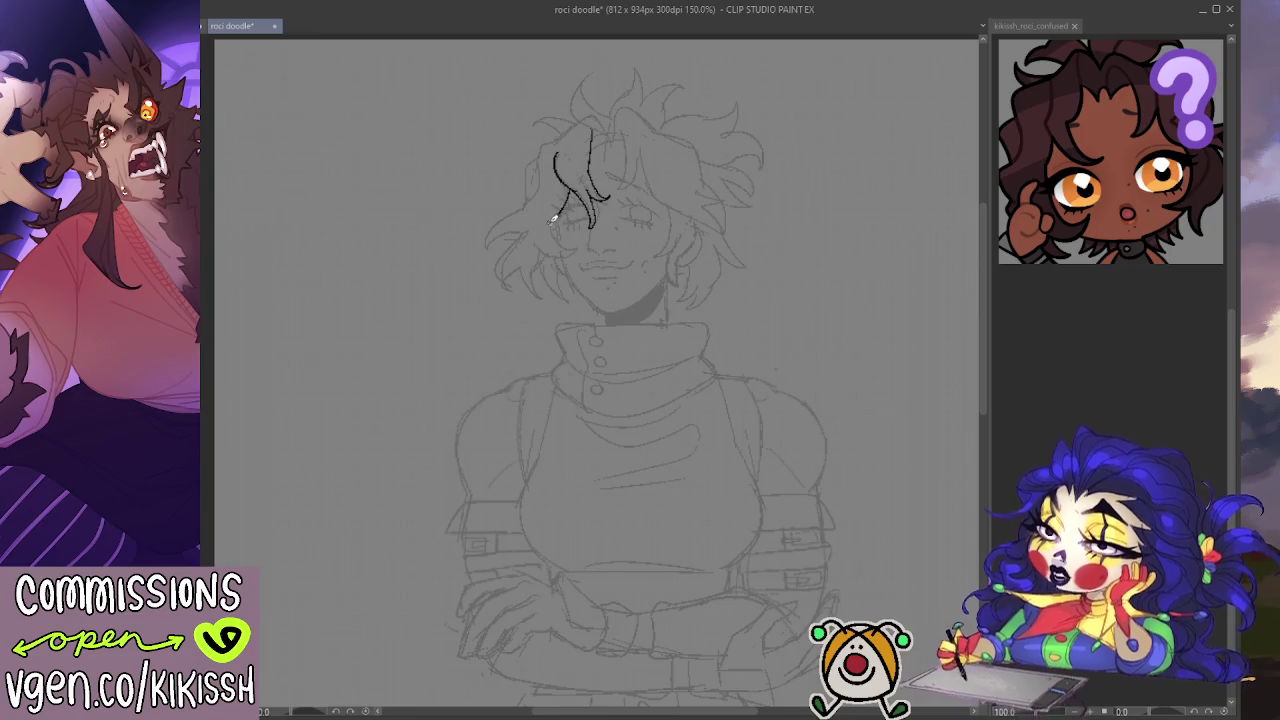
left_click_drag(562, 198, 580, 245)
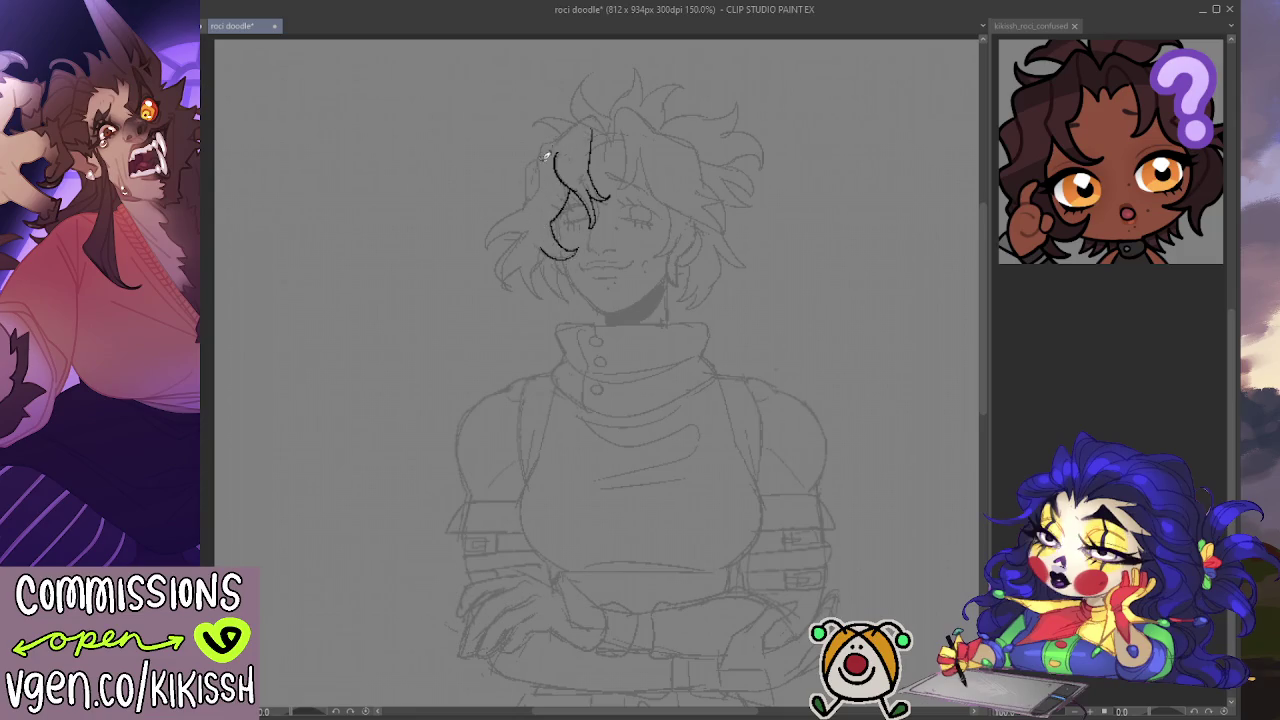
left_click_drag(538, 193, 535, 148)
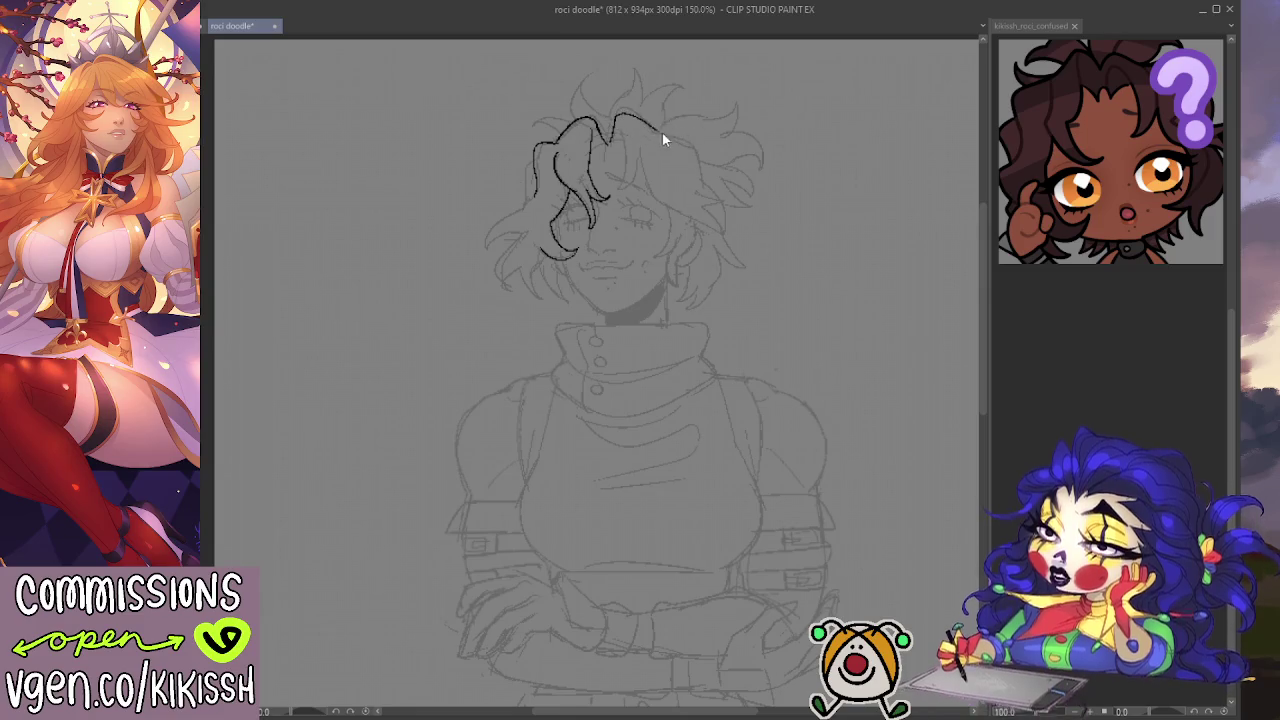
left_click_drag(664, 128, 705, 175)
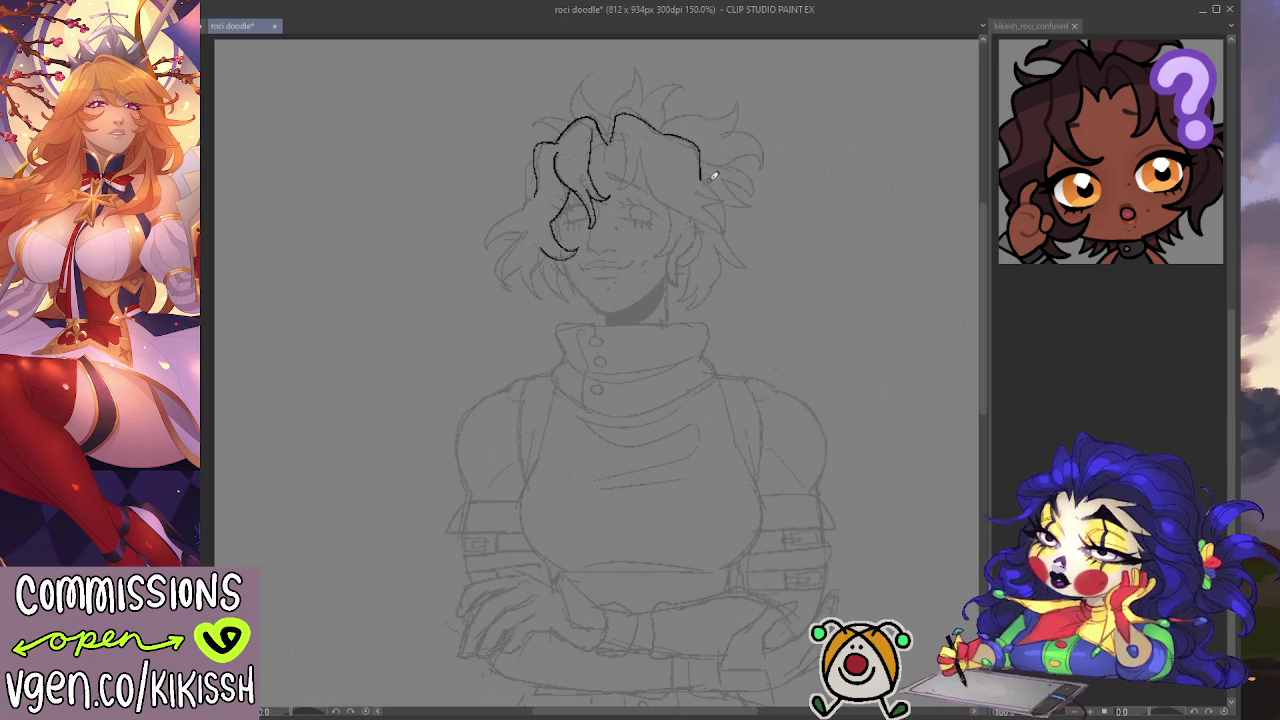
left_click_drag(541, 163, 533, 207)
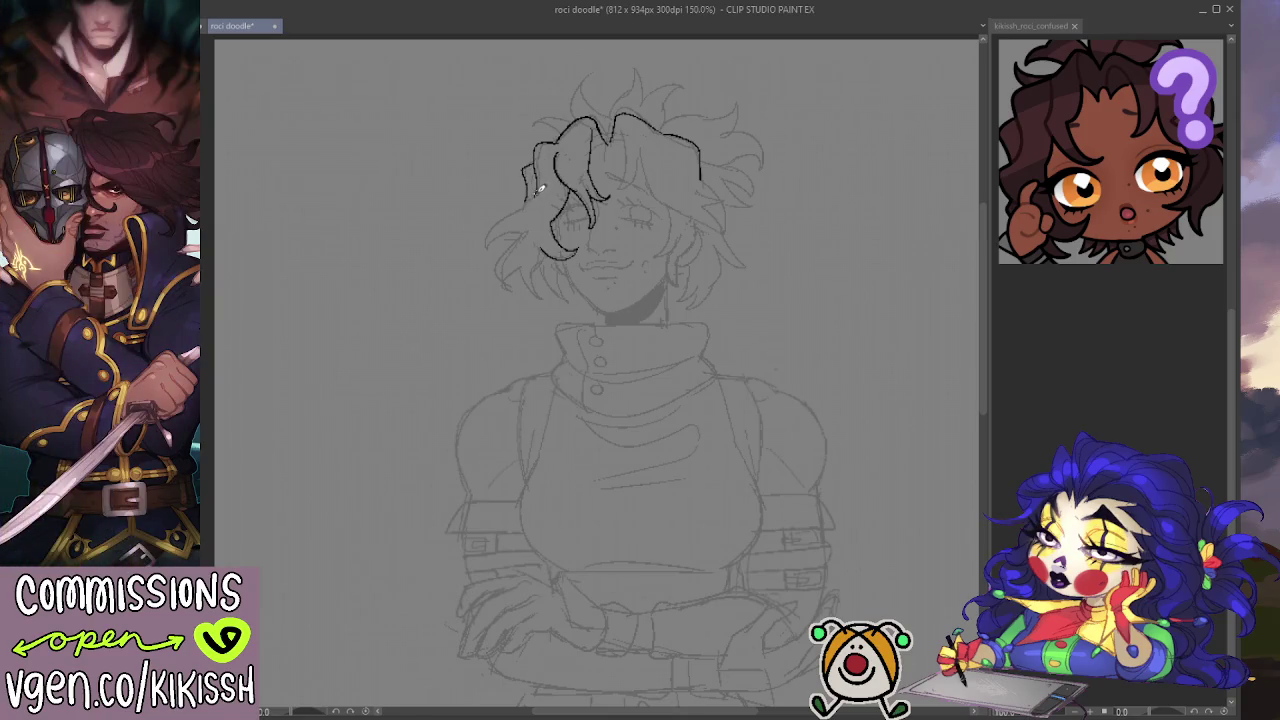
mouse_move(487, 240)
left_mouse_down()
mouse_move(506, 252)
mouse_move(495, 290)
mouse_move(522, 282)
mouse_move(526, 294)
mouse_move(536, 262)
mouse_move(552, 262)
left_mouse_up()
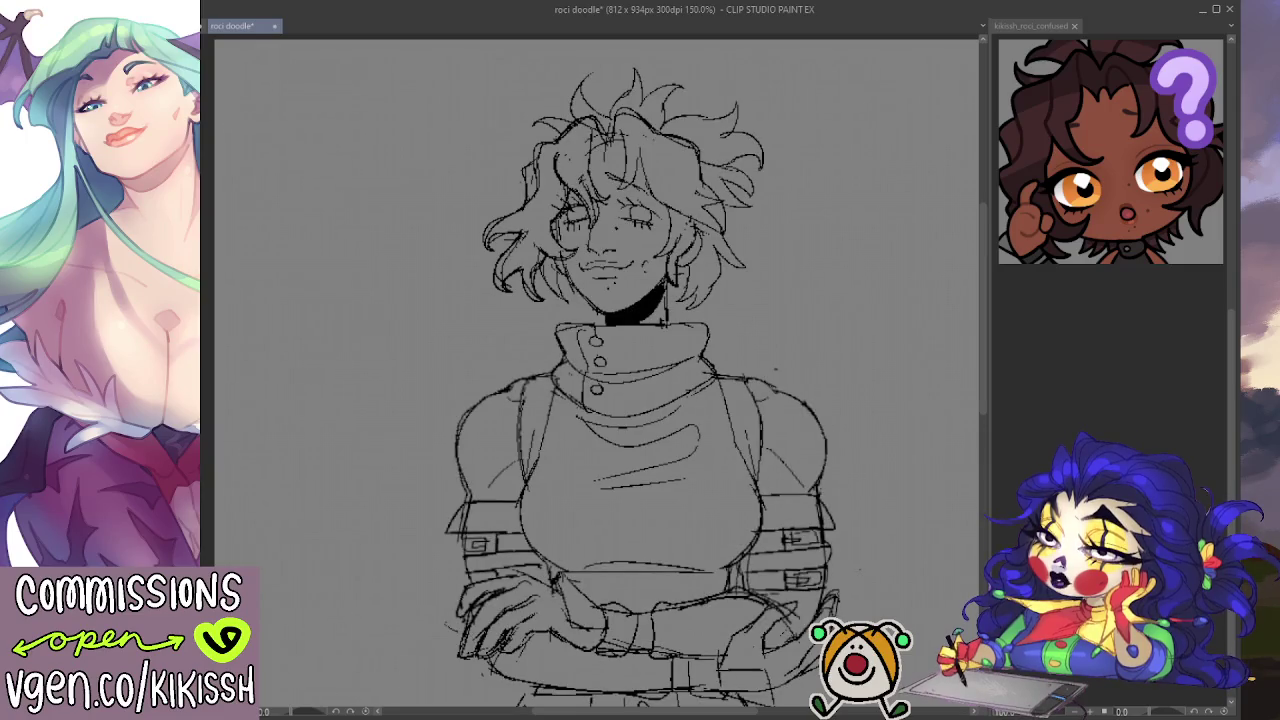
Step: Zoom out to view the whole figure, then reset the canvas to actual size
scroll(449, 464, "down", 1)
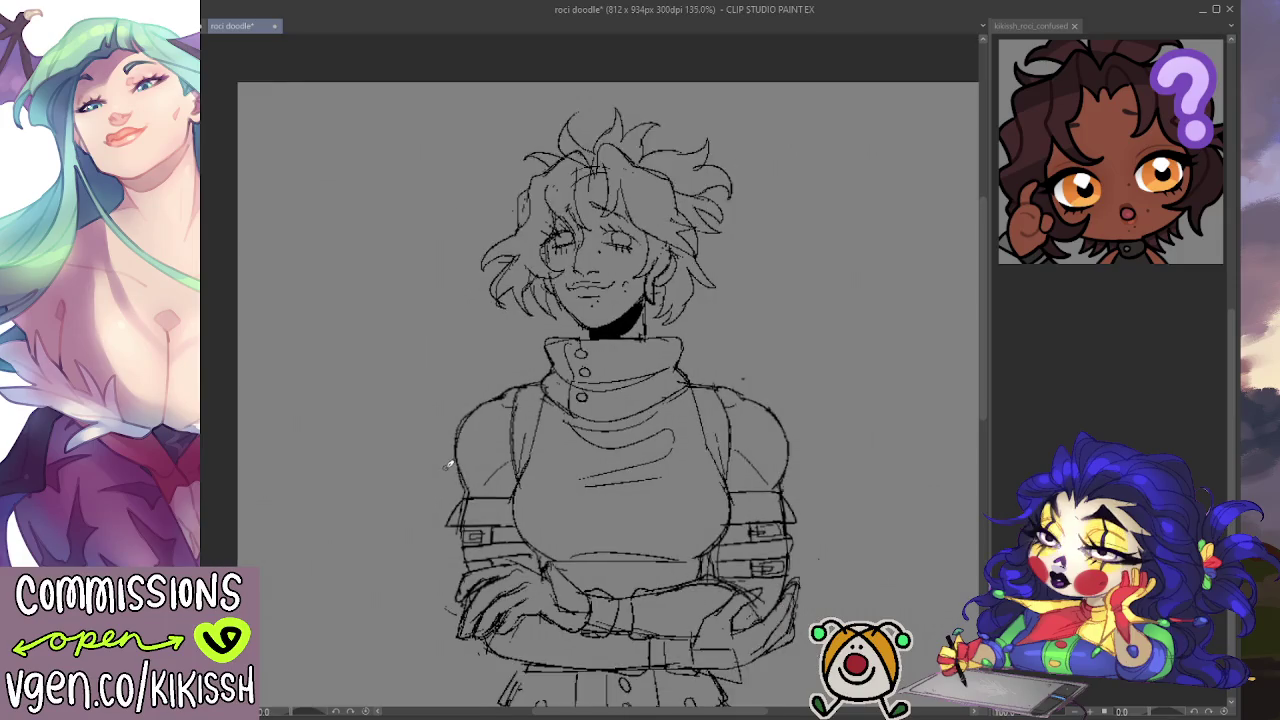
scroll(440, 470, "down", 1)
scroll(440, 471, "down", 1)
scroll(470, 400, "down", 1)
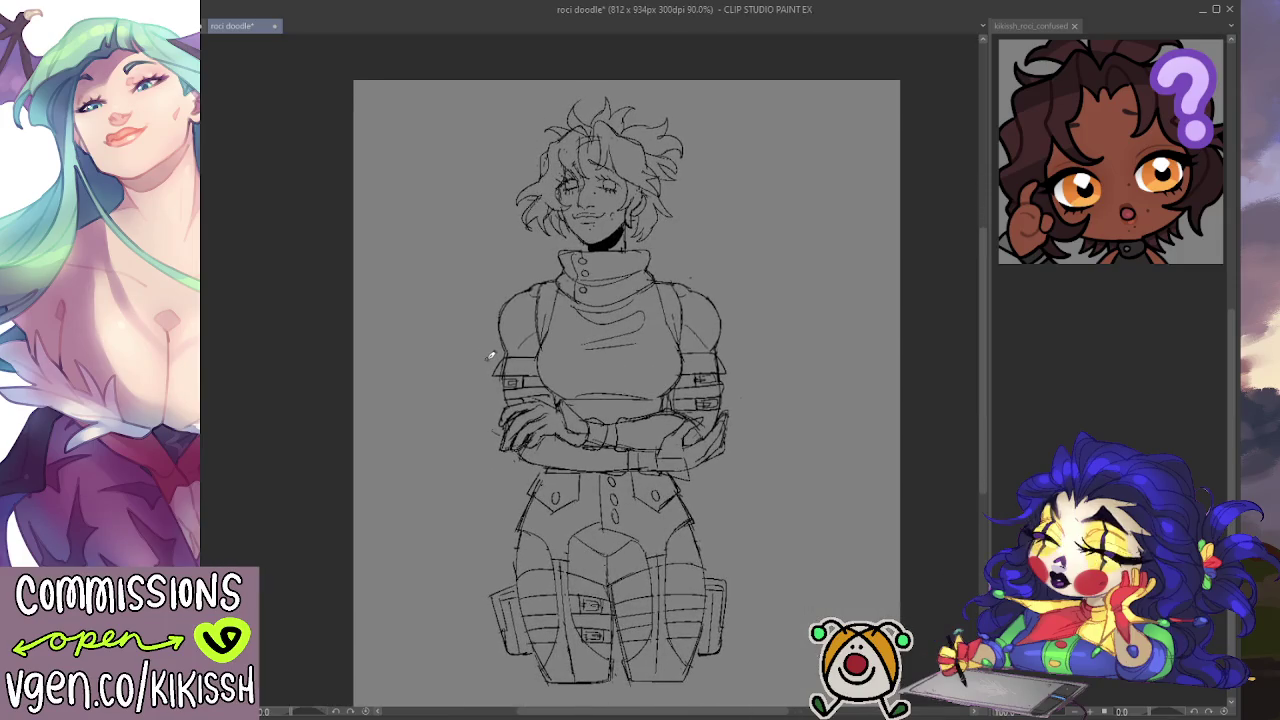
scroll(500, 380, "up", 1)
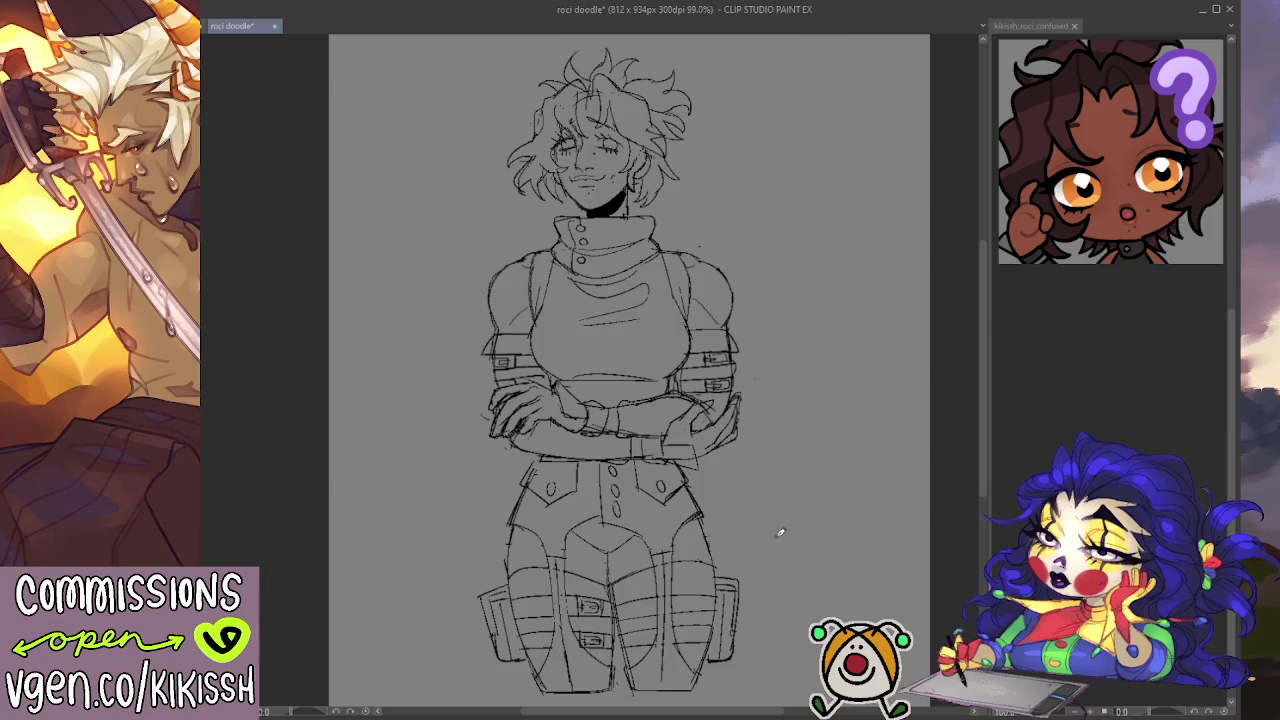
key("ctrl+alt+0")
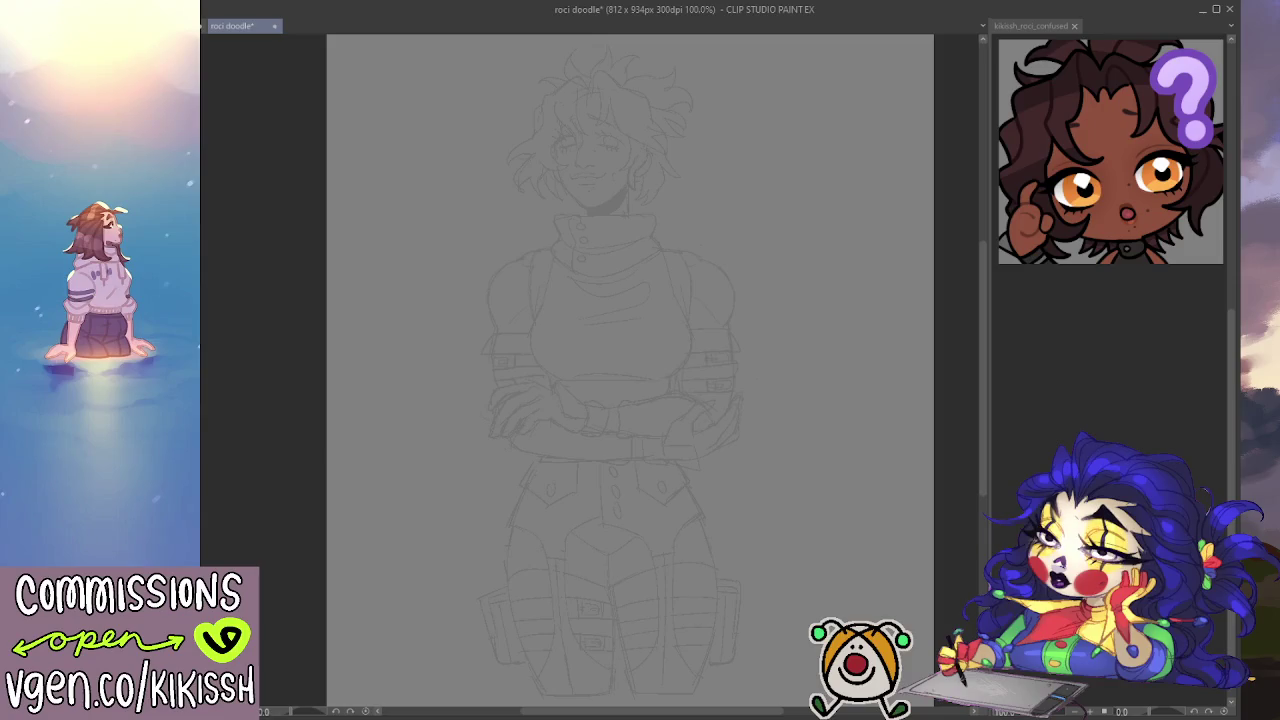
Step: Zoom to 150% and ink strands across the top and right of the hair
scroll(657, 321, "up", 2)
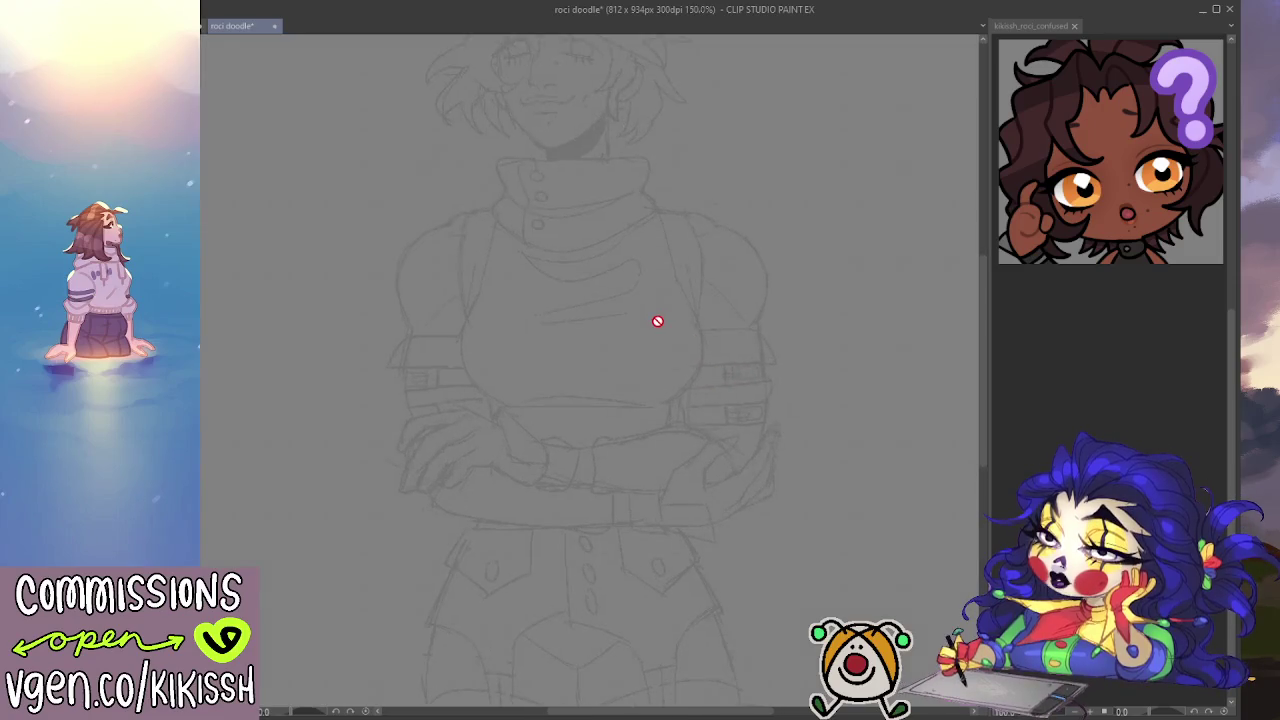
mouse_move(566, 349)
left_mouse_down()
mouse_move(560, 397)
mouse_move(536, 419)
left_mouse_up()
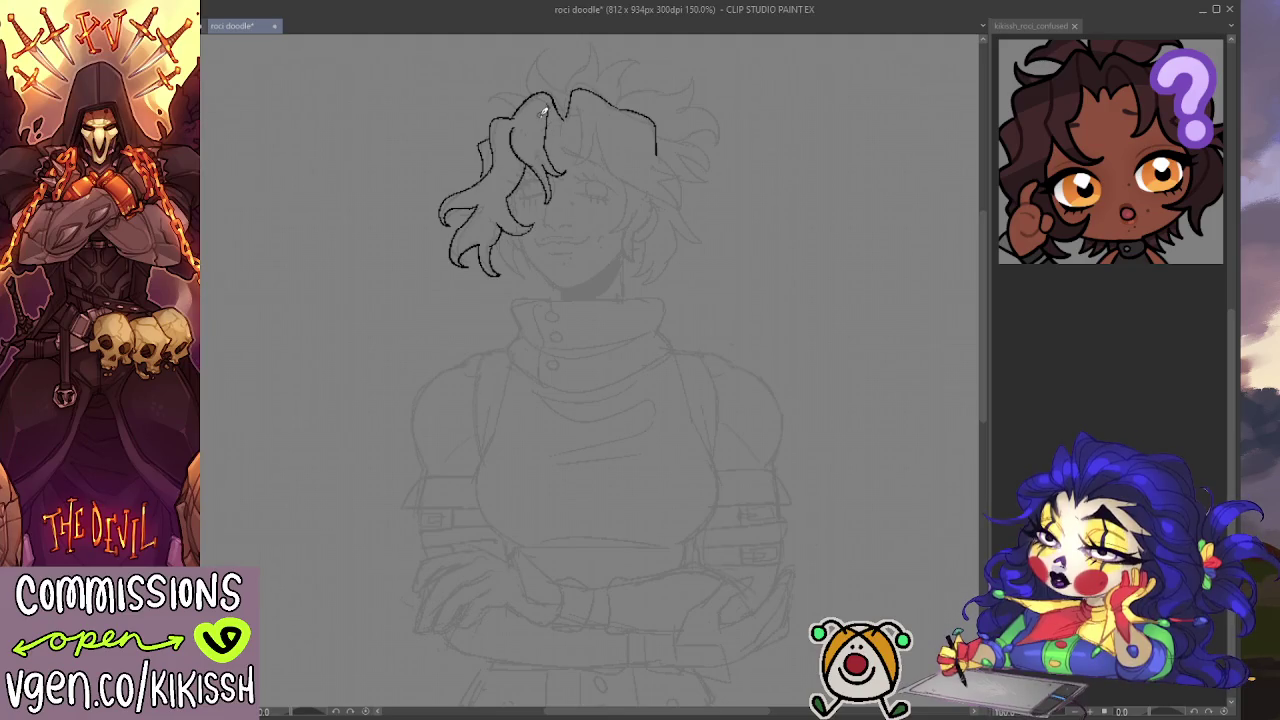
left_click_drag(546, 134, 566, 120)
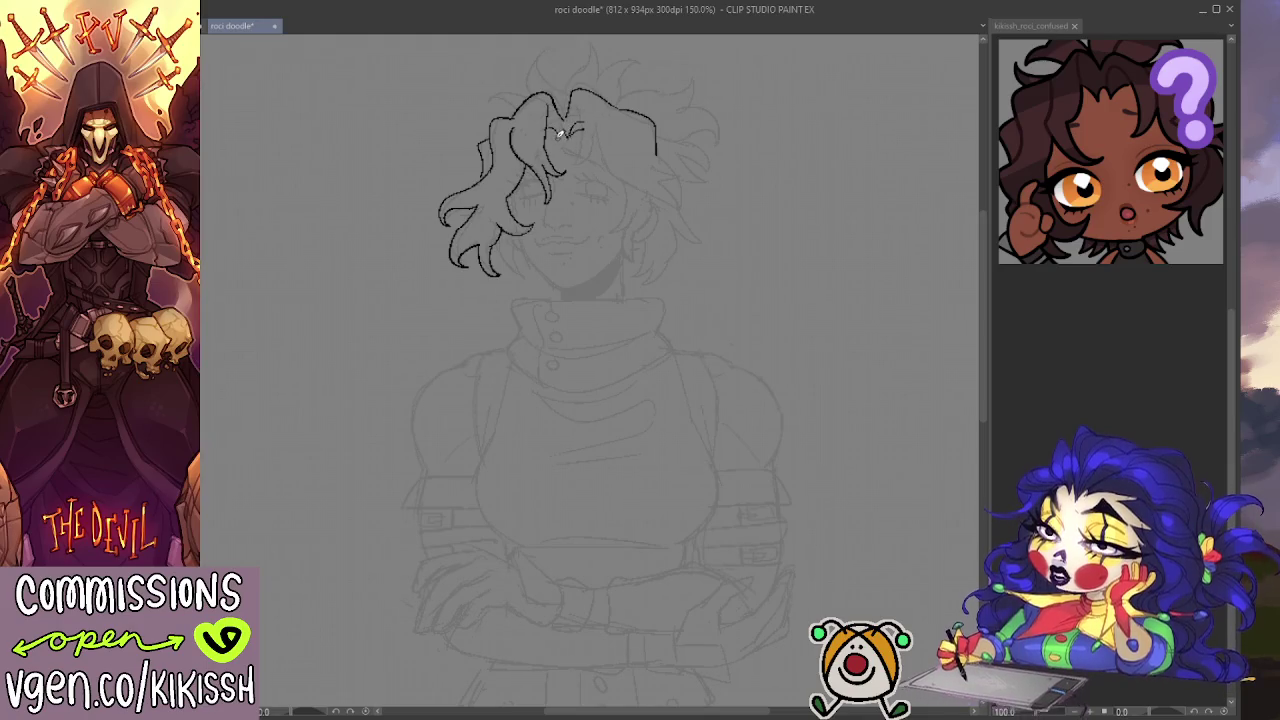
mouse_move(588, 96)
left_mouse_down()
mouse_move(578, 144)
mouse_move(603, 118)
mouse_move(598, 164)
mouse_move(652, 174)
left_mouse_up()
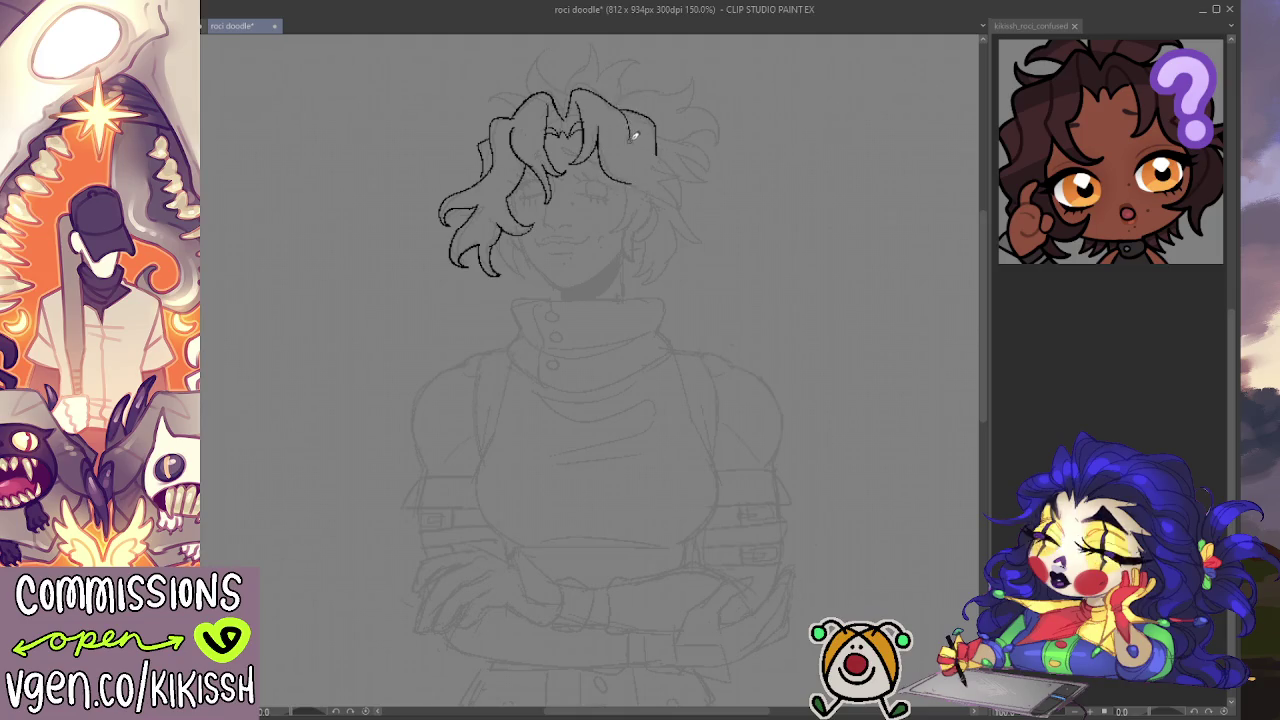
mouse_move(630, 130)
left_mouse_down()
mouse_move(673, 218)
mouse_move(637, 183)
left_mouse_up()
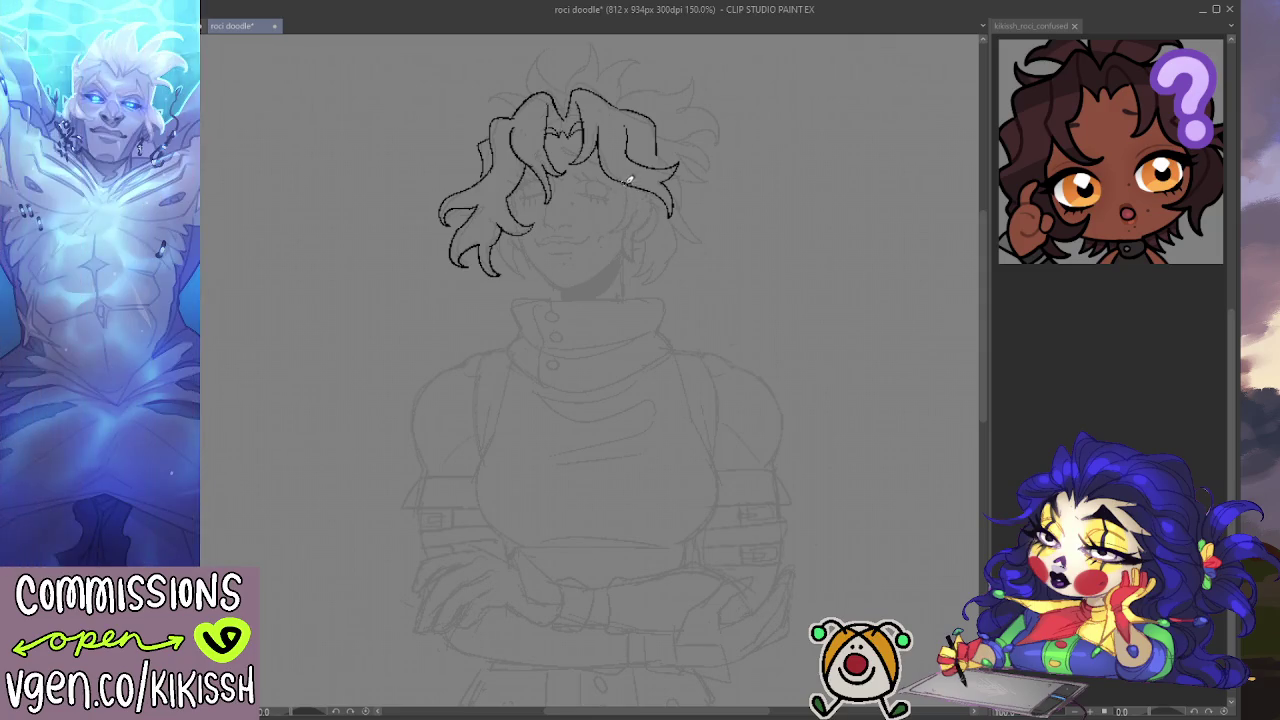
mouse_move(624, 230)
left_mouse_down()
mouse_move(632, 262)
mouse_move(642, 224)
left_mouse_up()
Step: Redraw the right-cheek curls and extend the right side of the hair downward
key("ctrl+z")
mouse_move(626, 232)
left_mouse_down()
mouse_move(634, 258)
mouse_move(640, 226)
left_mouse_up()
key("ctrl+z")
mouse_move(626, 178)
left_mouse_down()
mouse_move(609, 224)
mouse_move(634, 262)
mouse_move(658, 210)
mouse_move(650, 186)
left_mouse_up()
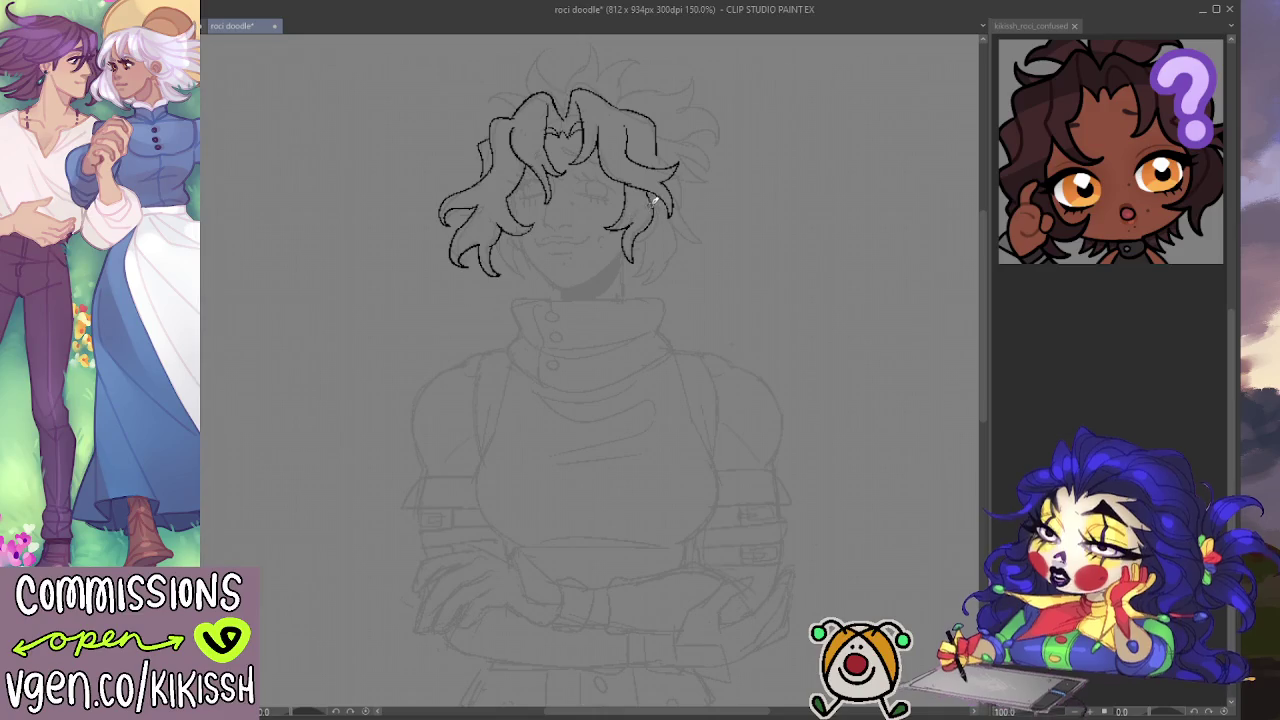
key("e")
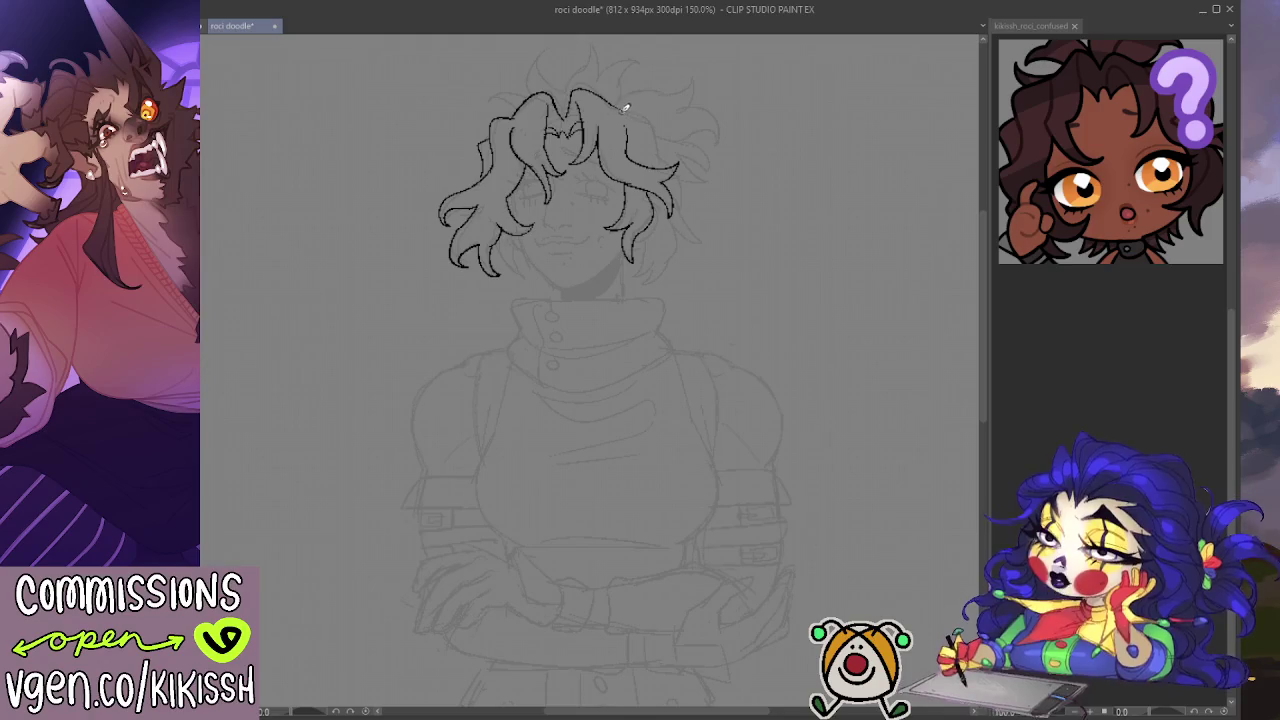
mouse_move(626, 110)
left_mouse_down()
mouse_move(657, 120)
mouse_move(658, 164)
left_mouse_up()
key("ctrl+z")
mouse_move(680, 186)
left_mouse_down()
mouse_move(698, 228)
mouse_move(637, 280)
mouse_move(657, 249)
left_mouse_up()
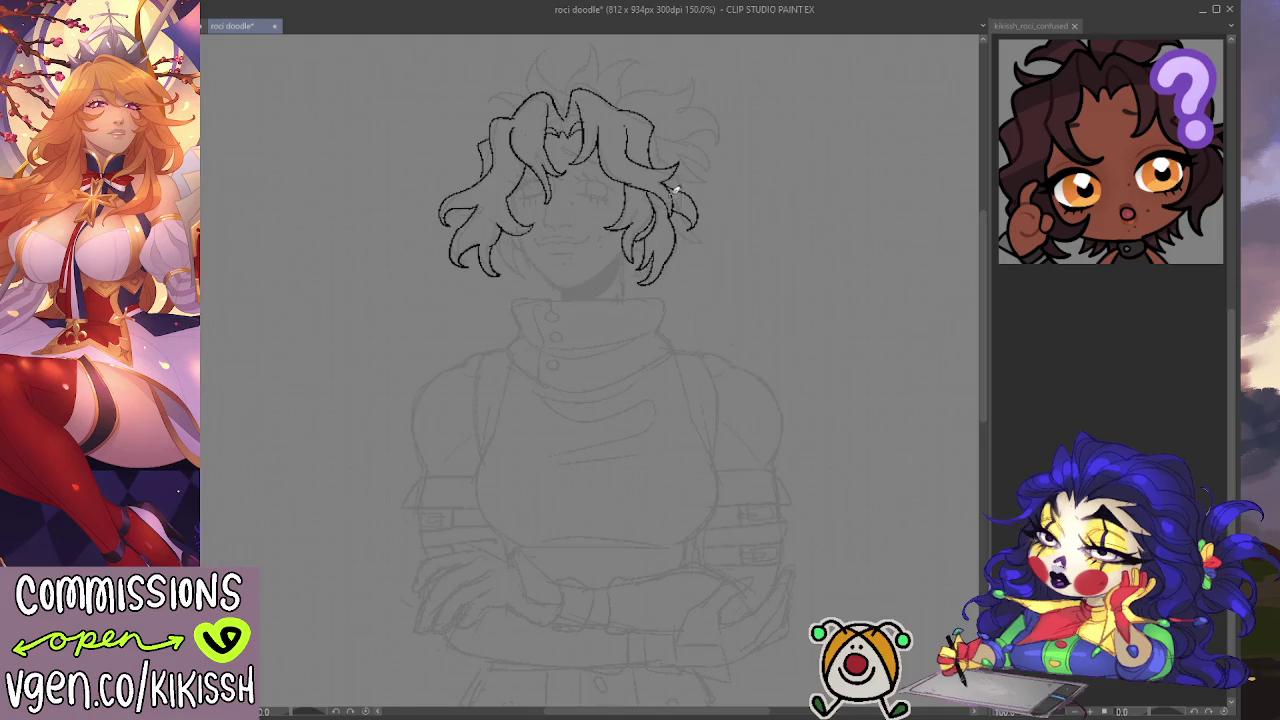
left_click_drag(734, 203, 766, 223)
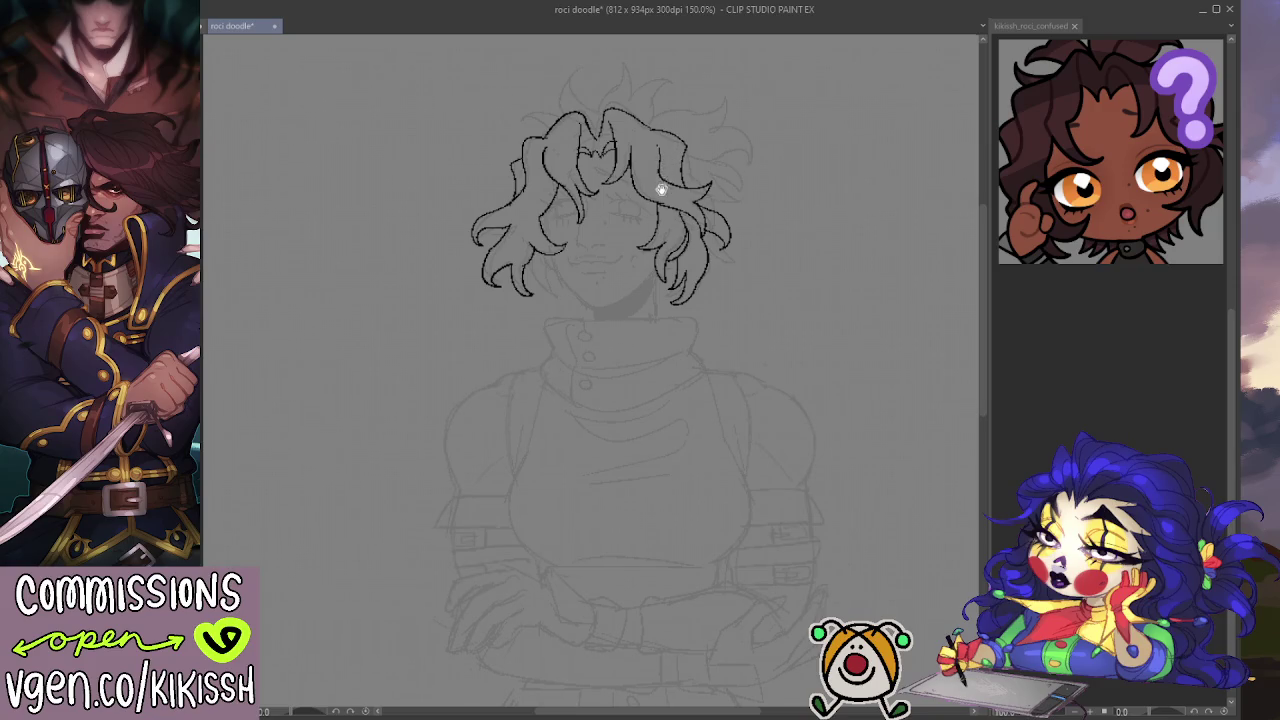
Step: Ink the chin and right jawline, plus short strokes on the lower-right hair
left_click_drag(663, 183, 665, 193)
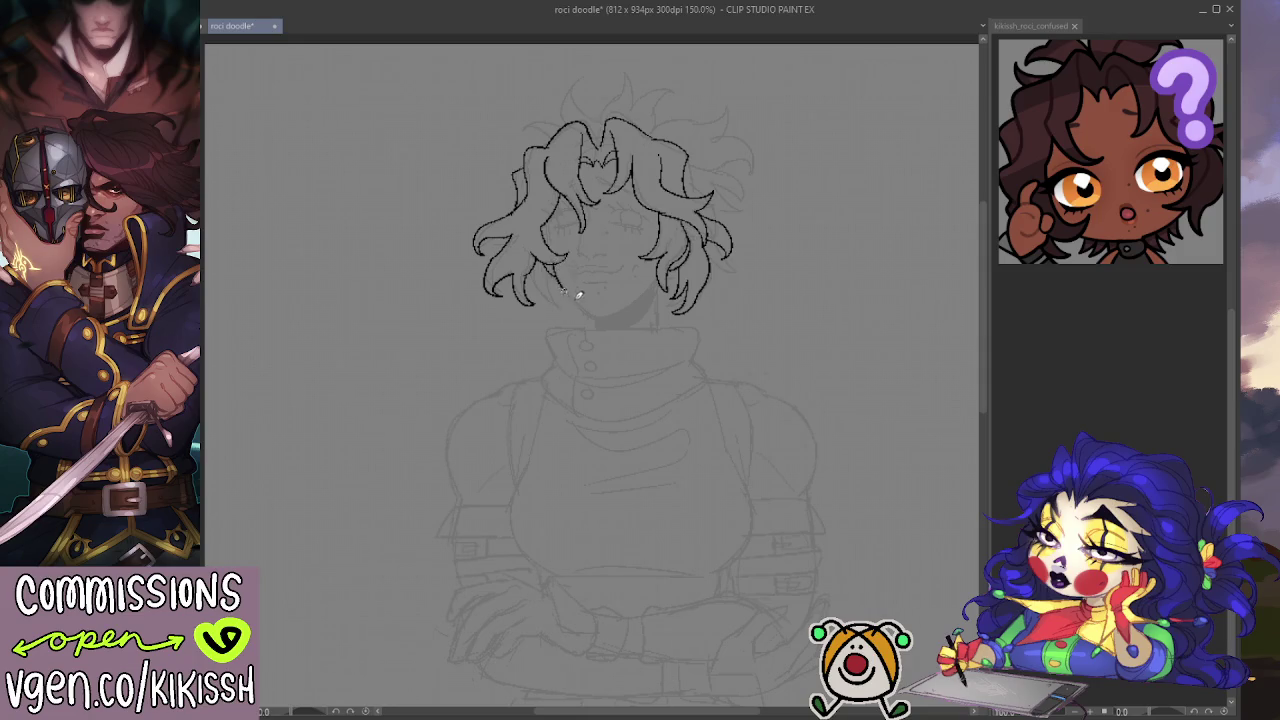
mouse_move(566, 285)
left_mouse_down()
mouse_move(598, 313)
mouse_move(660, 276)
left_mouse_up()
left_click_drag(606, 312, 686, 249)
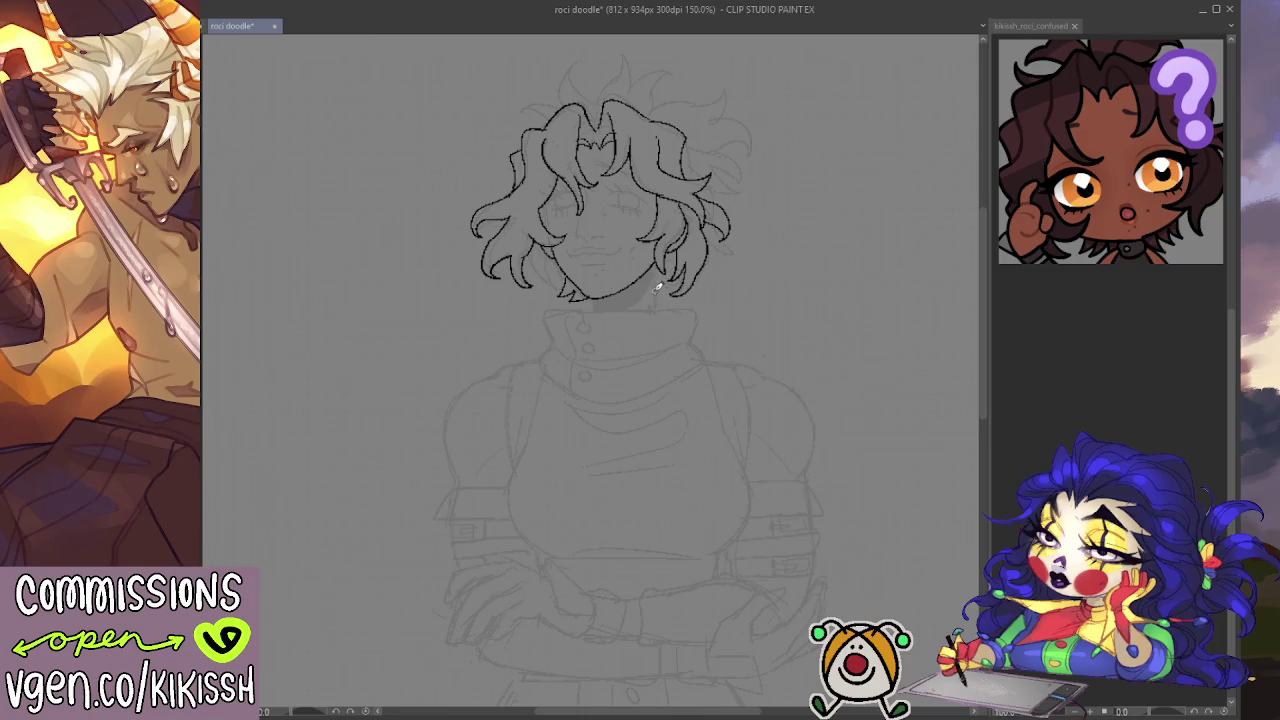
mouse_move(666, 280)
left_mouse_down()
mouse_move(676, 292)
mouse_move(686, 266)
left_mouse_up()
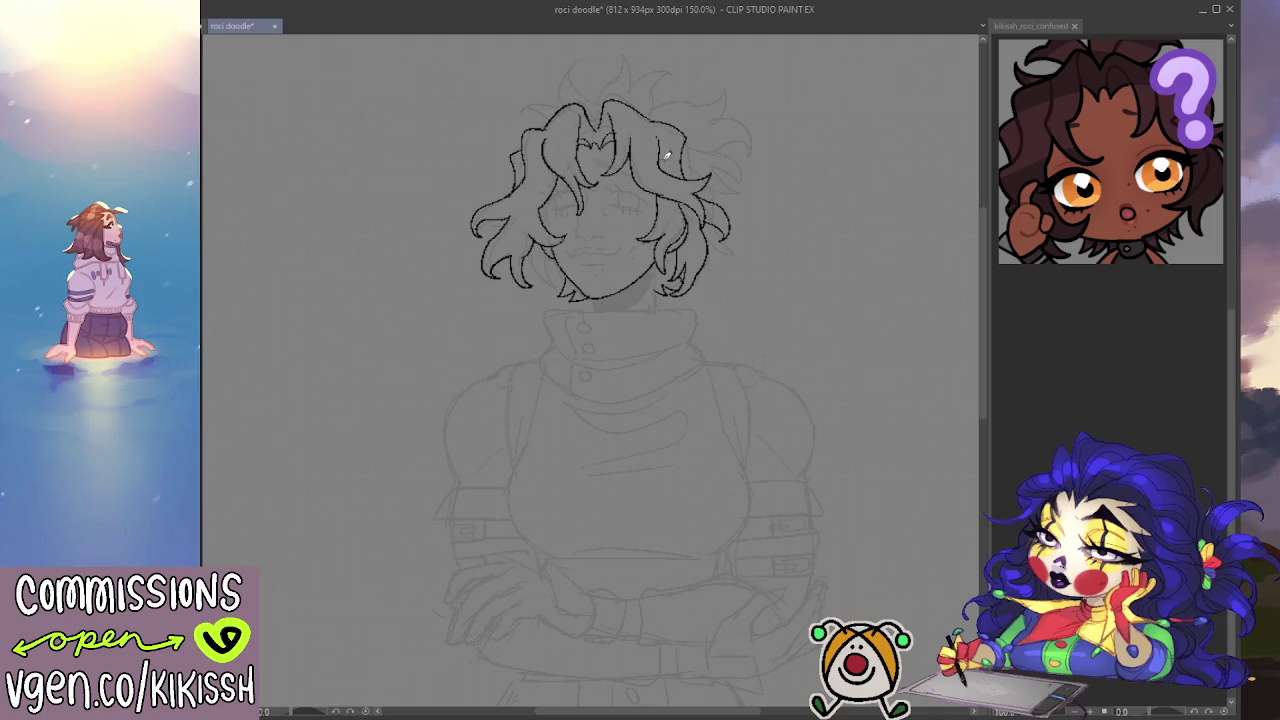
Step: Add curls across the top and upper right of the hair, redrawing one lock
mouse_move(540, 108)
left_mouse_down()
mouse_move(518, 112)
mouse_move(555, 110)
mouse_move(556, 82)
mouse_move(583, 56)
mouse_move(600, 98)
left_mouse_up()
mouse_move(620, 48)
left_mouse_down()
mouse_move(634, 86)
mouse_move(680, 71)
mouse_move(668, 86)
mouse_move(703, 100)
mouse_move(714, 89)
mouse_move(689, 122)
left_mouse_up()
mouse_move(747, 131)
left_mouse_down()
mouse_move(700, 147)
mouse_move(747, 162)
left_mouse_up()
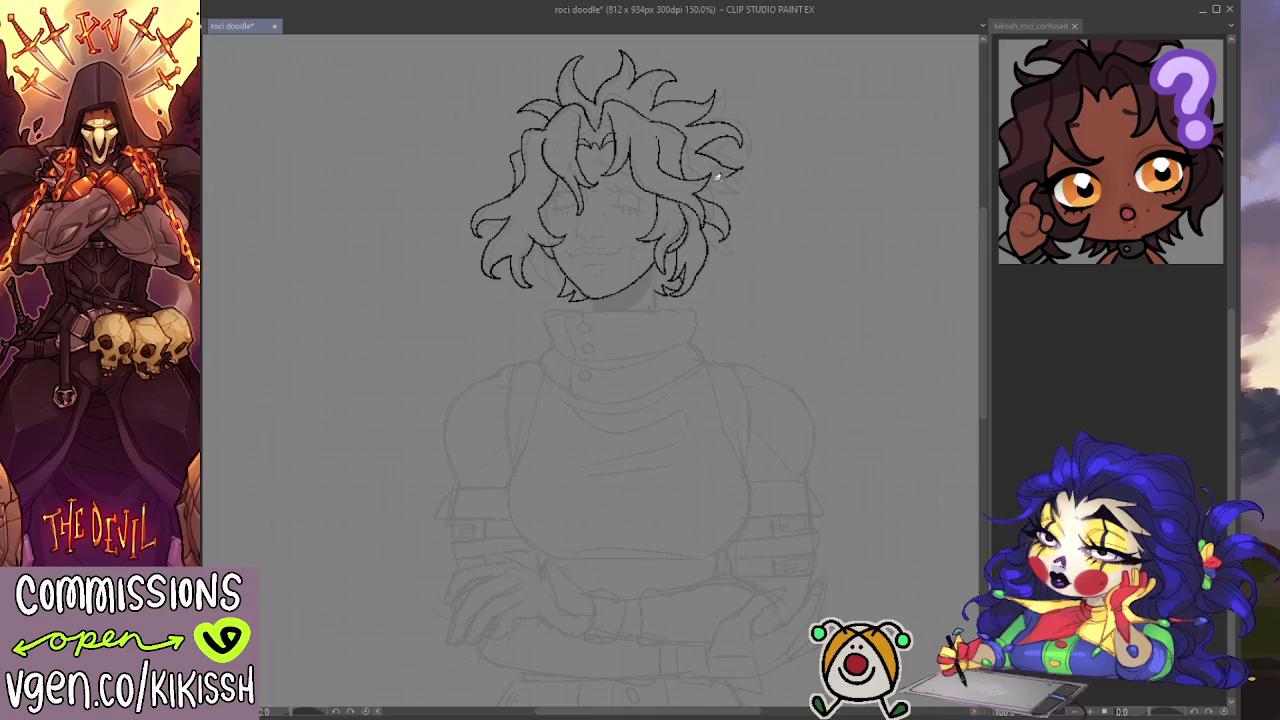
key("ctrl+z")
key("ctrl+z")
key("ctrl+z")
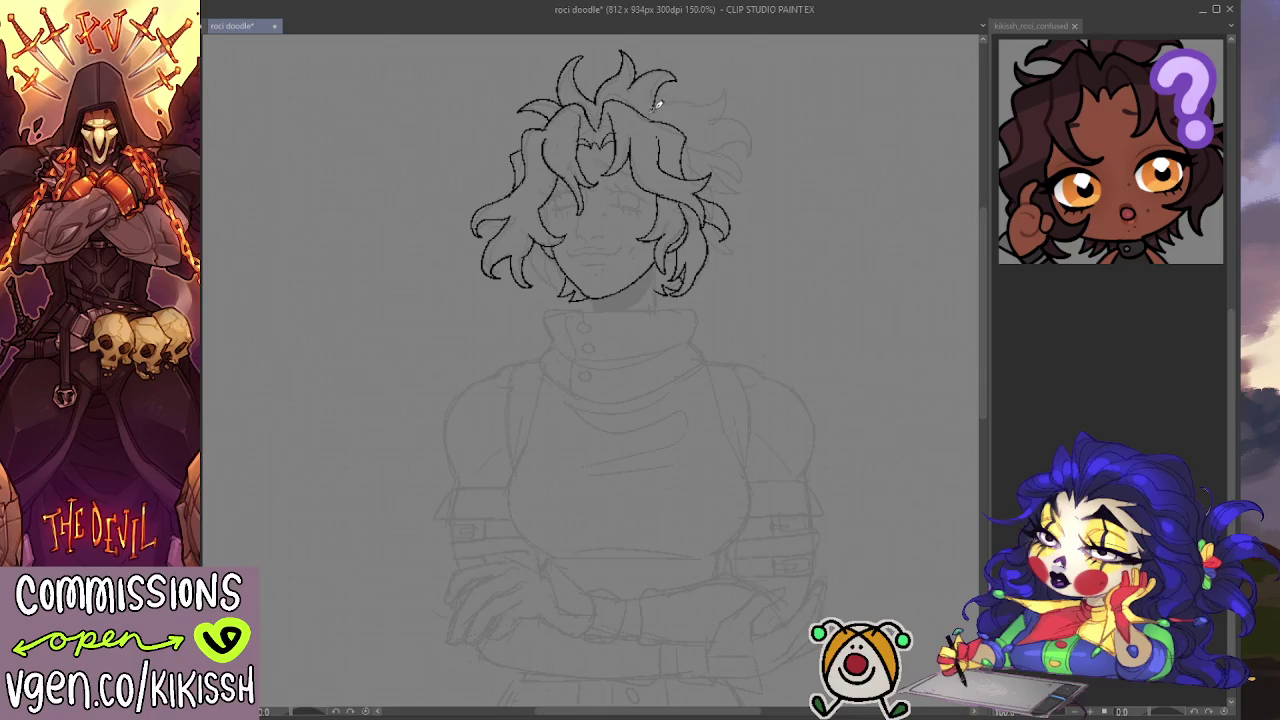
mouse_move(658, 103)
left_mouse_down()
mouse_move(716, 92)
mouse_move(745, 130)
mouse_move(705, 146)
mouse_move(744, 172)
mouse_move(713, 179)
mouse_move(735, 179)
left_mouse_up()
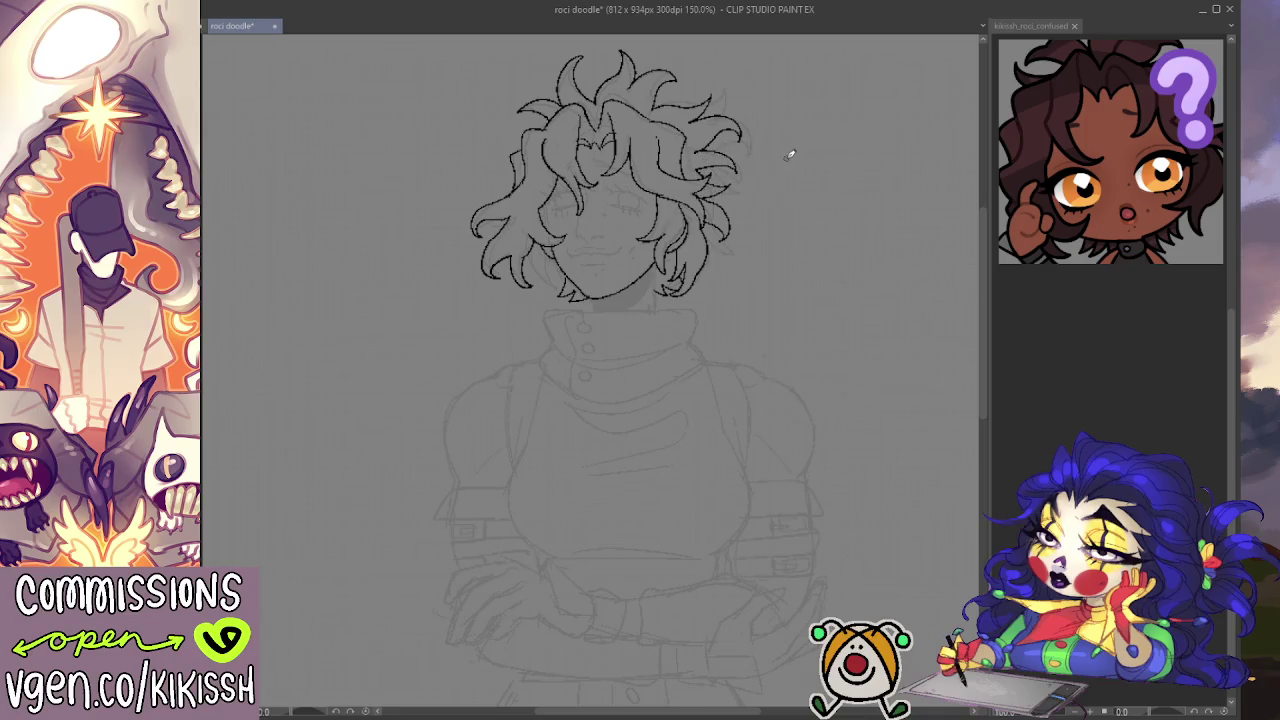
Step: Zoom to 165% and ink the neck line and collar top edge below the chin
scroll(702, 235, "down", 1)
scroll(713, 266, "down", 1)
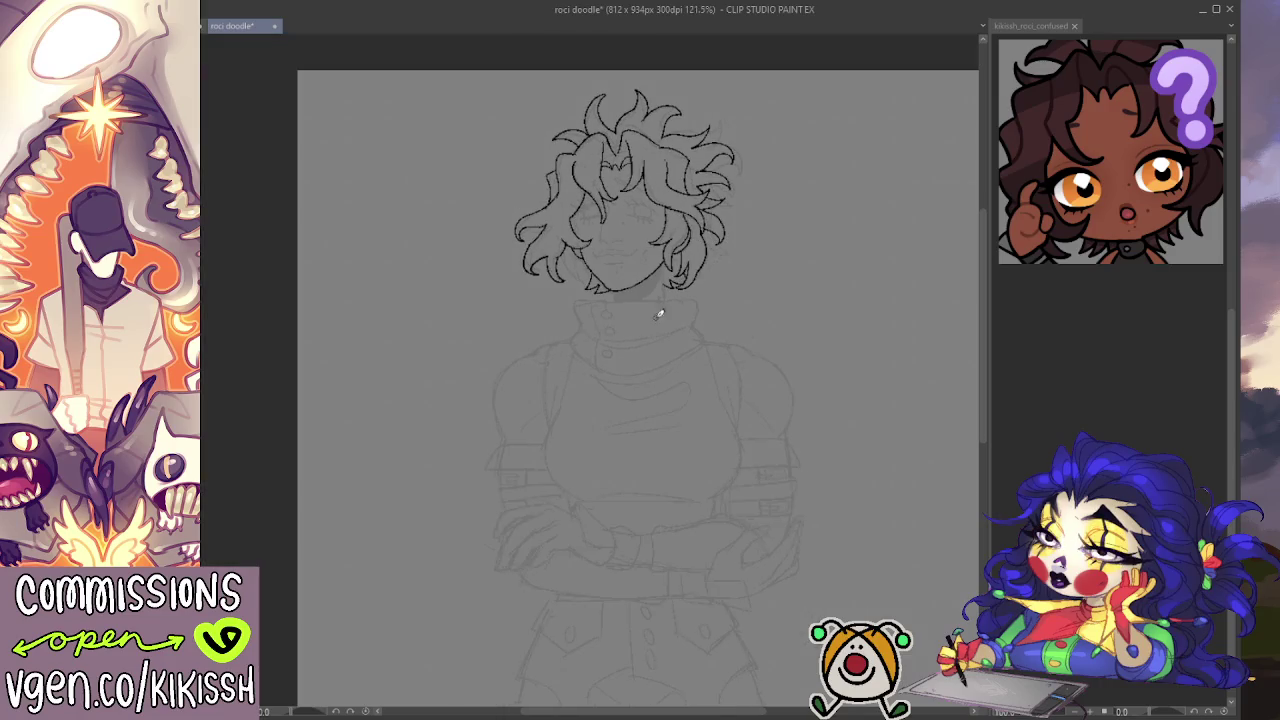
left_click_drag(643, 349, 651, 343)
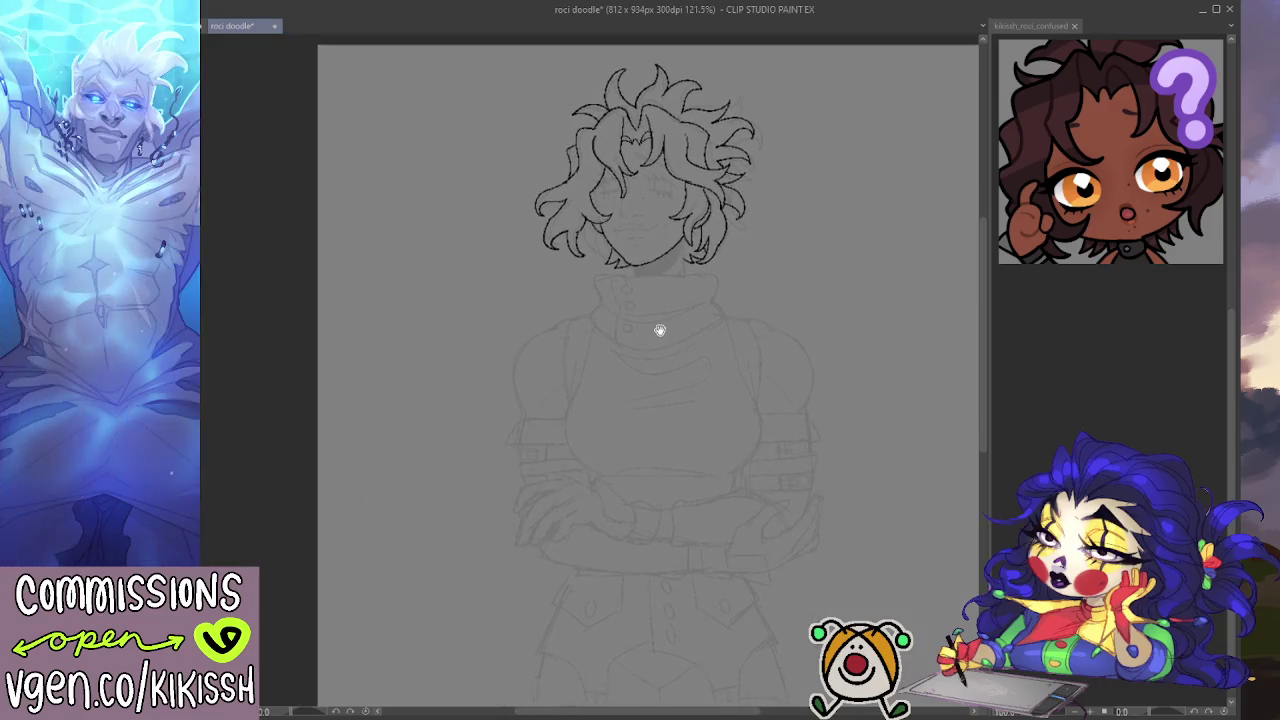
scroll(628, 256, "up", 3)
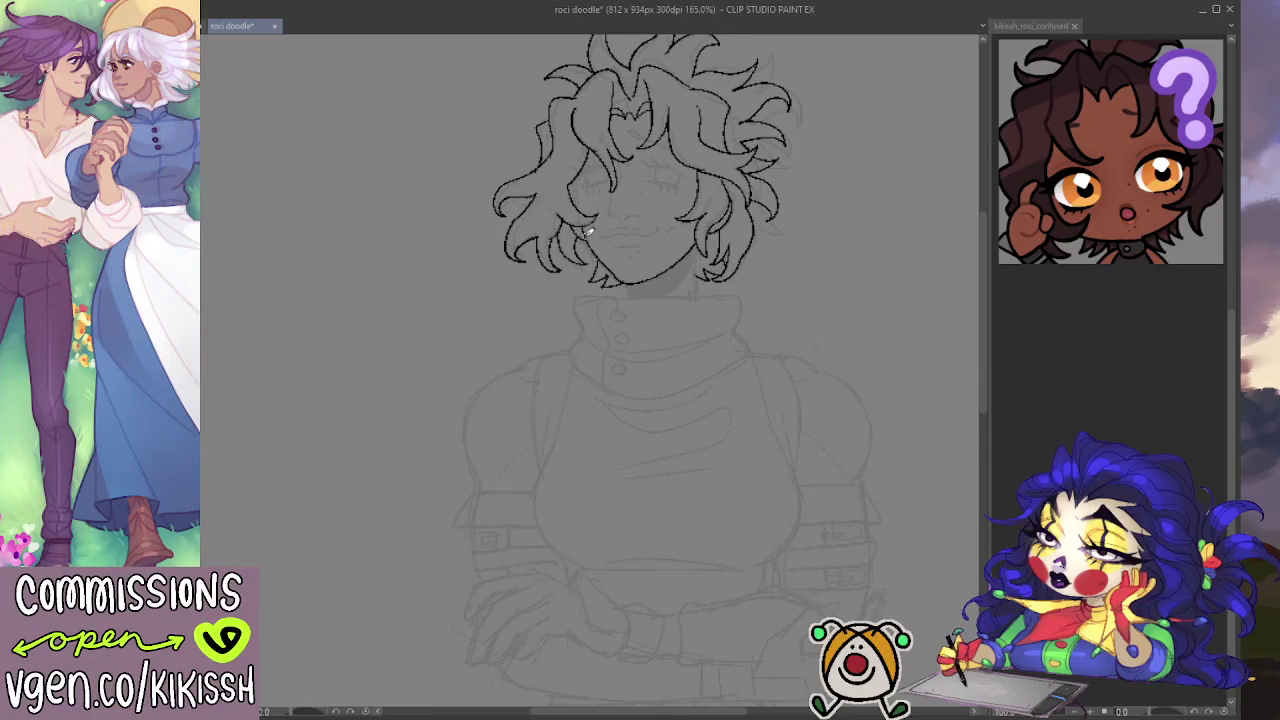
left_click_drag(588, 262, 584, 232)
scroll(686, 300, "down", 1)
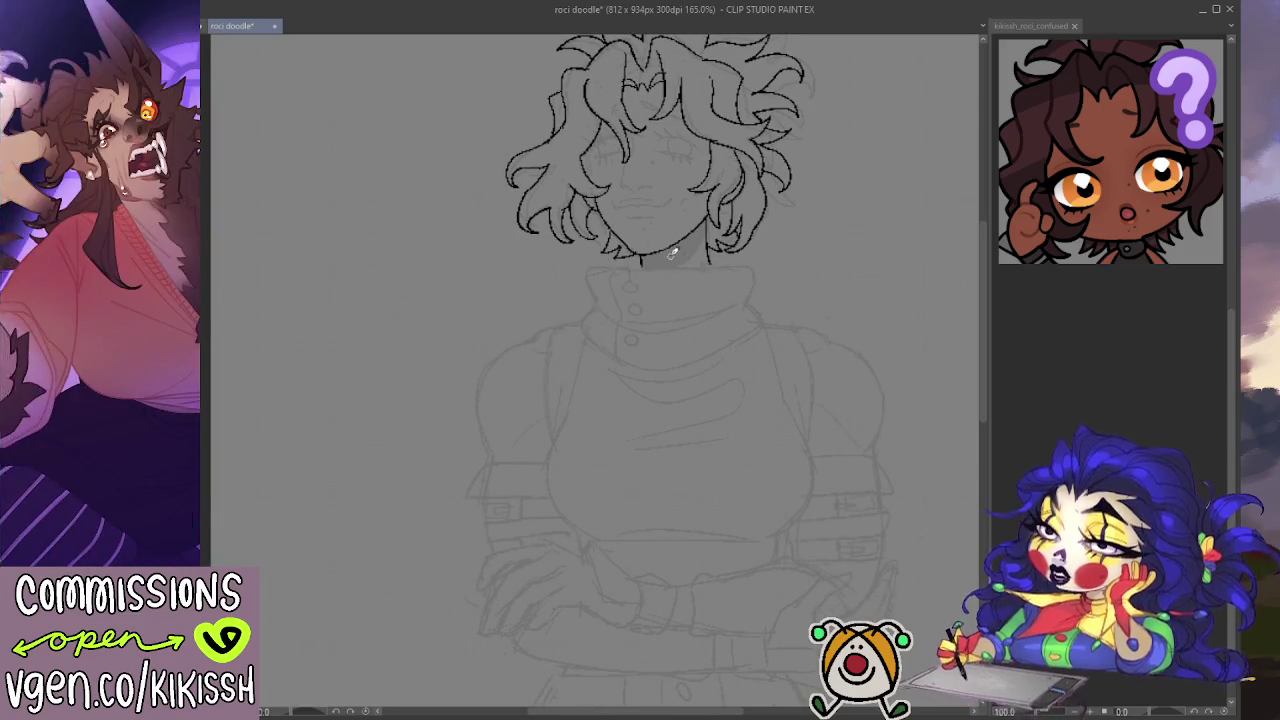
mouse_move(592, 268)
left_mouse_down()
mouse_move(754, 266)
mouse_move(737, 267)
mouse_move(754, 267)
mouse_move(760, 332)
left_mouse_up()
key("ctrl+z")
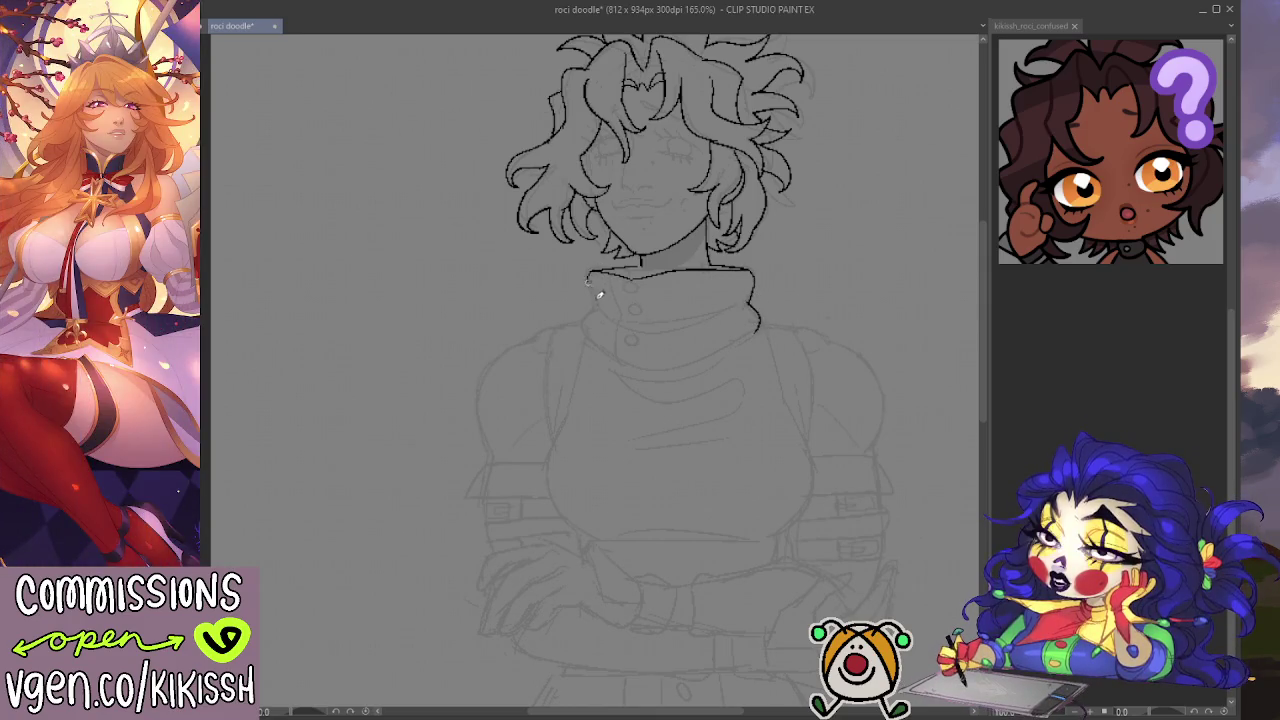
Step: Ink the collar's left side, the neck and right jaw line, and the left collar fold
left_click_drag(588, 276, 598, 306)
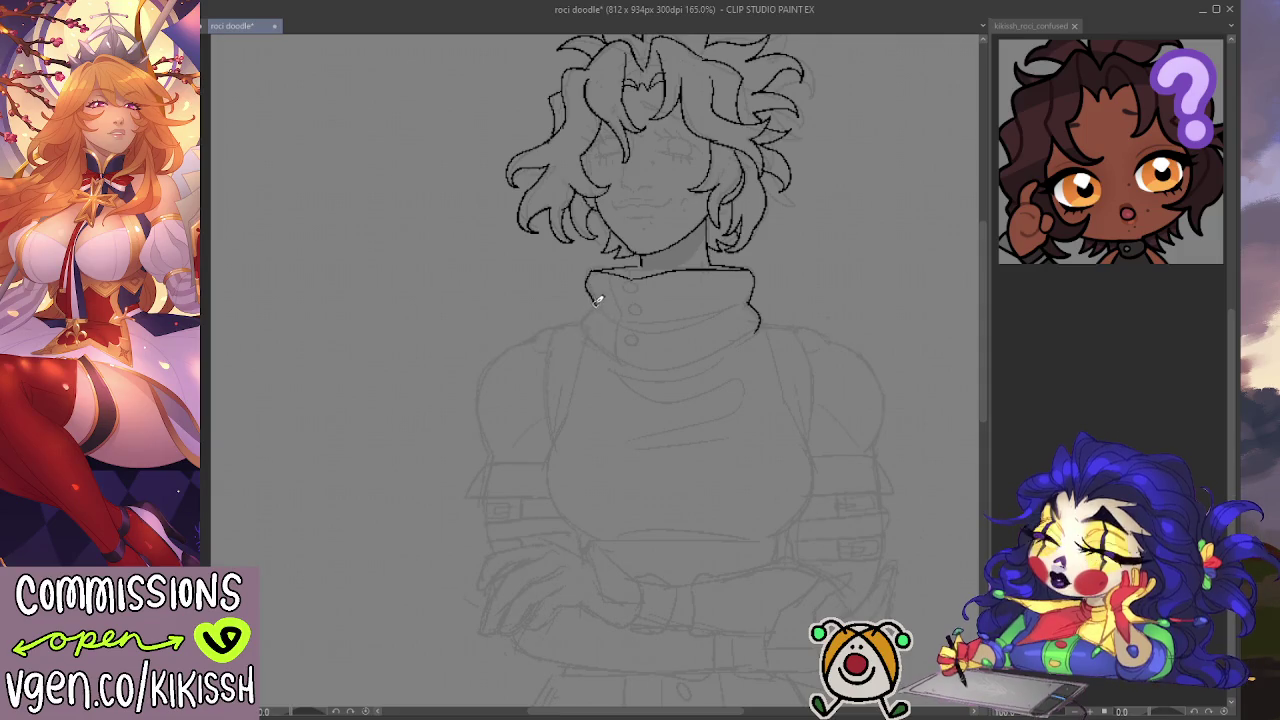
left_click_drag(581, 320, 625, 370)
key("ctrl+z")
mouse_move(580, 321)
left_mouse_down()
mouse_move(618, 358)
mouse_move(701, 358)
mouse_move(758, 328)
left_mouse_up()
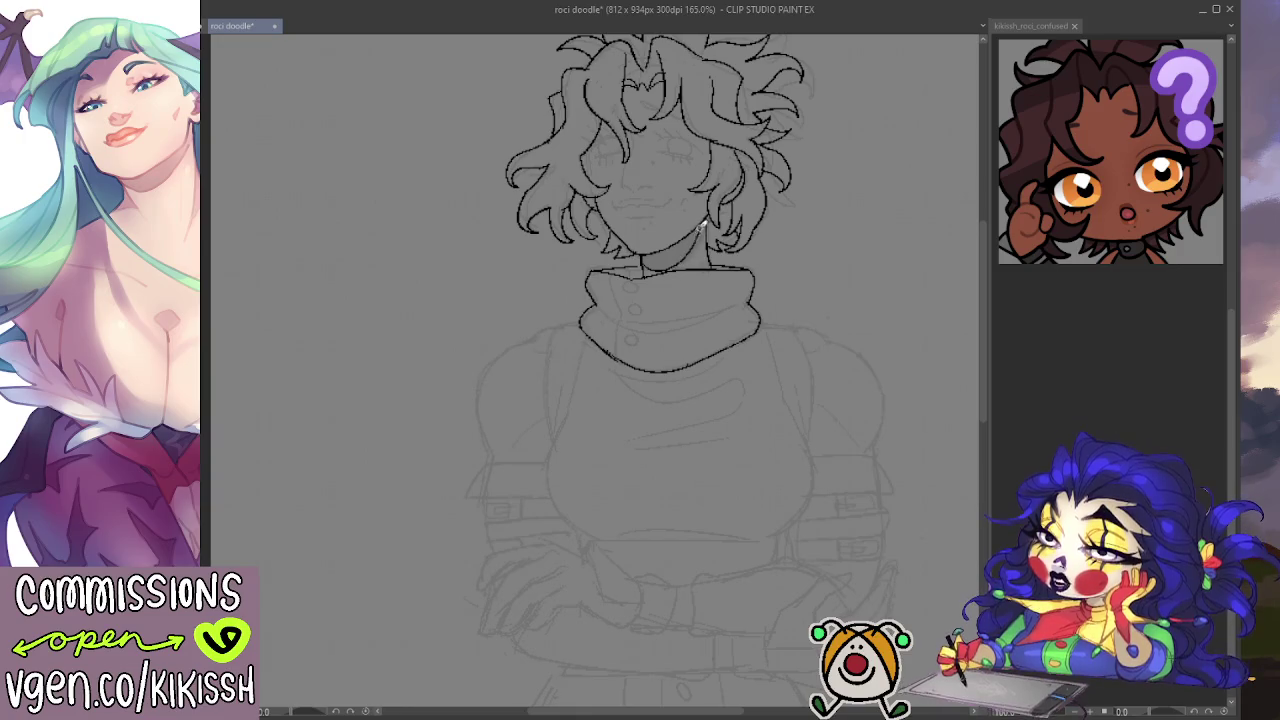
left_click_drag(648, 266, 705, 222)
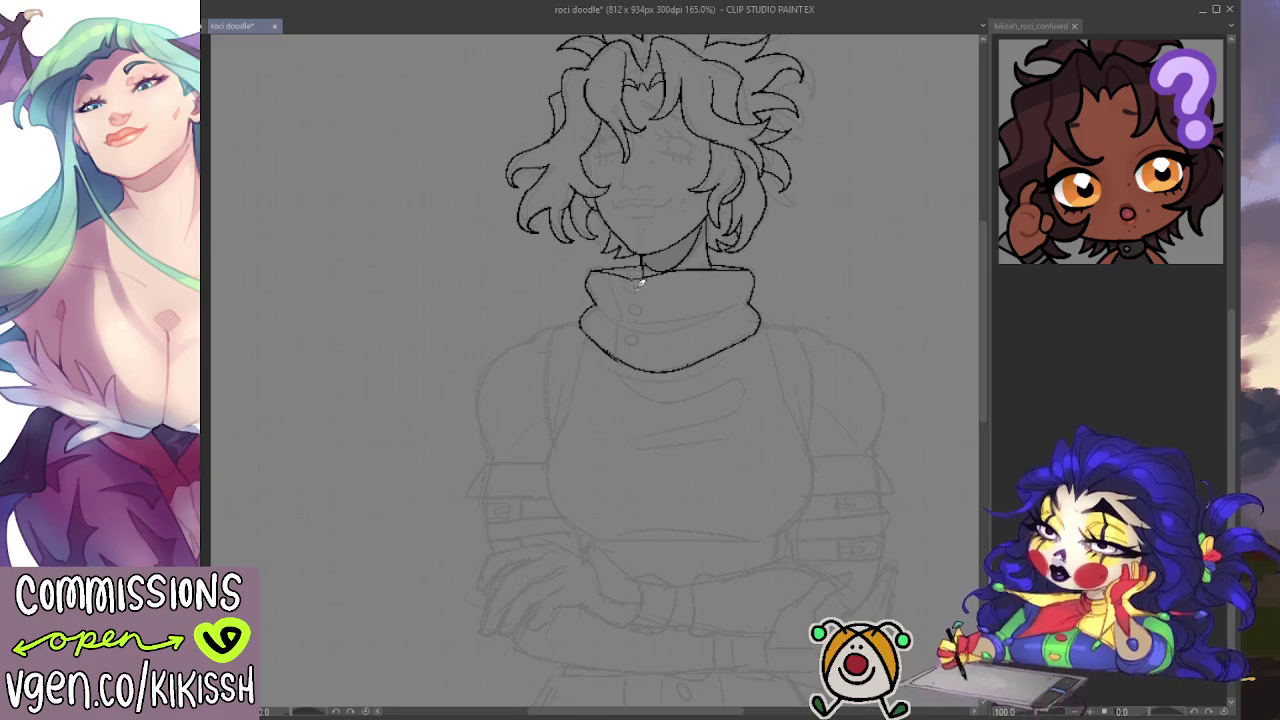
left_click_drag(617, 271, 612, 356)
Step: Add the collar buttons and a fold line across the turtleneck reaching further right
left_click_drag(626, 285, 627, 294)
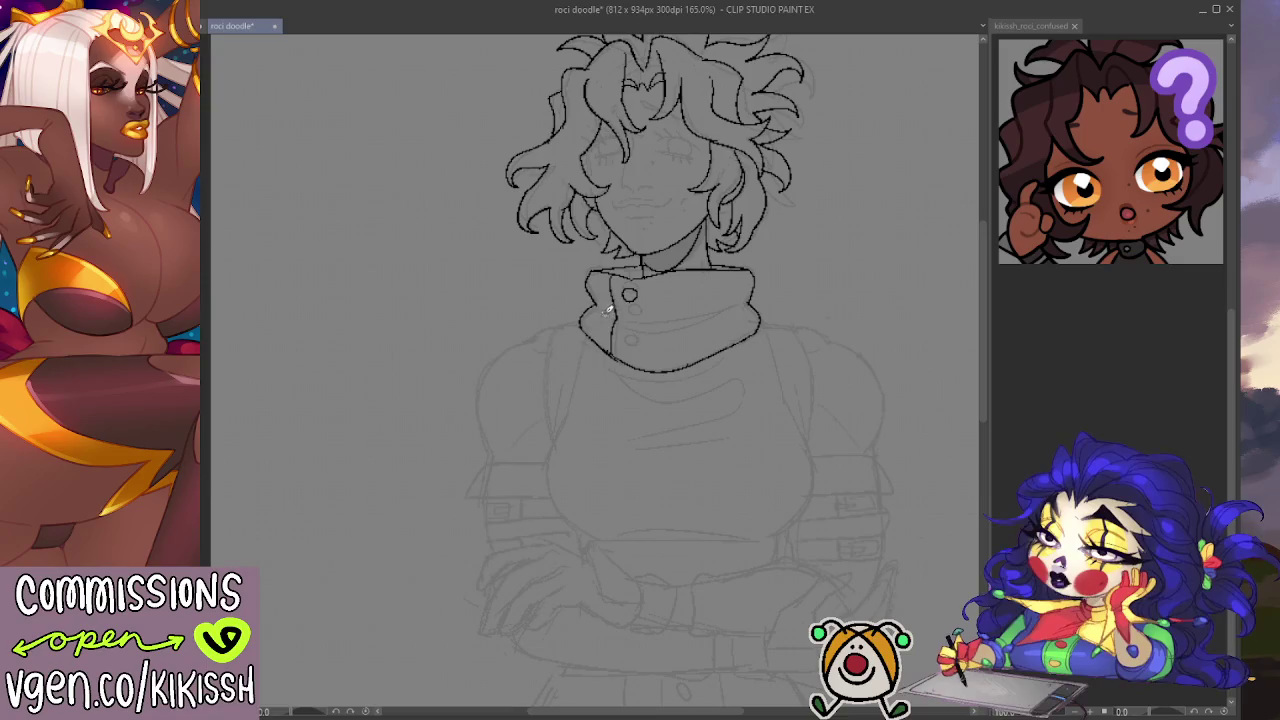
left_click_drag(609, 310, 748, 307)
left_click_drag(608, 318, 742, 305)
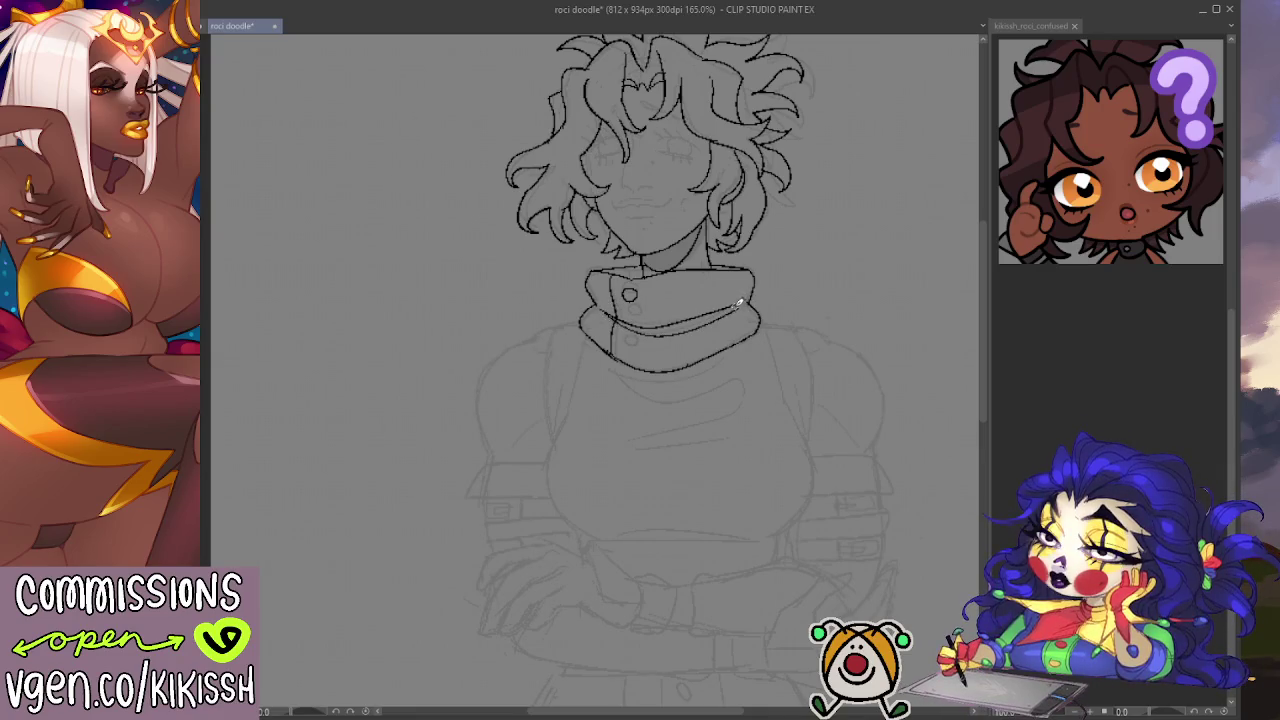
key("ctrl+z")
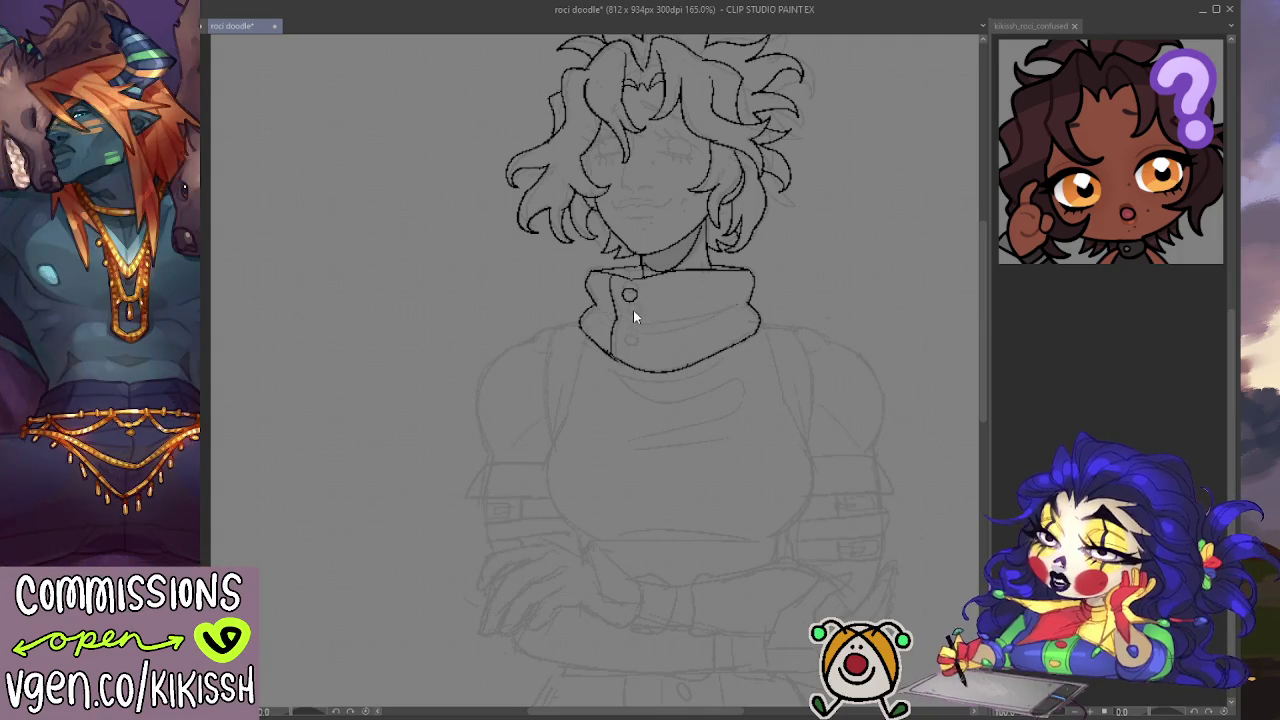
left_click_drag(632, 283, 632, 340)
left_click_drag(600, 299, 755, 296)
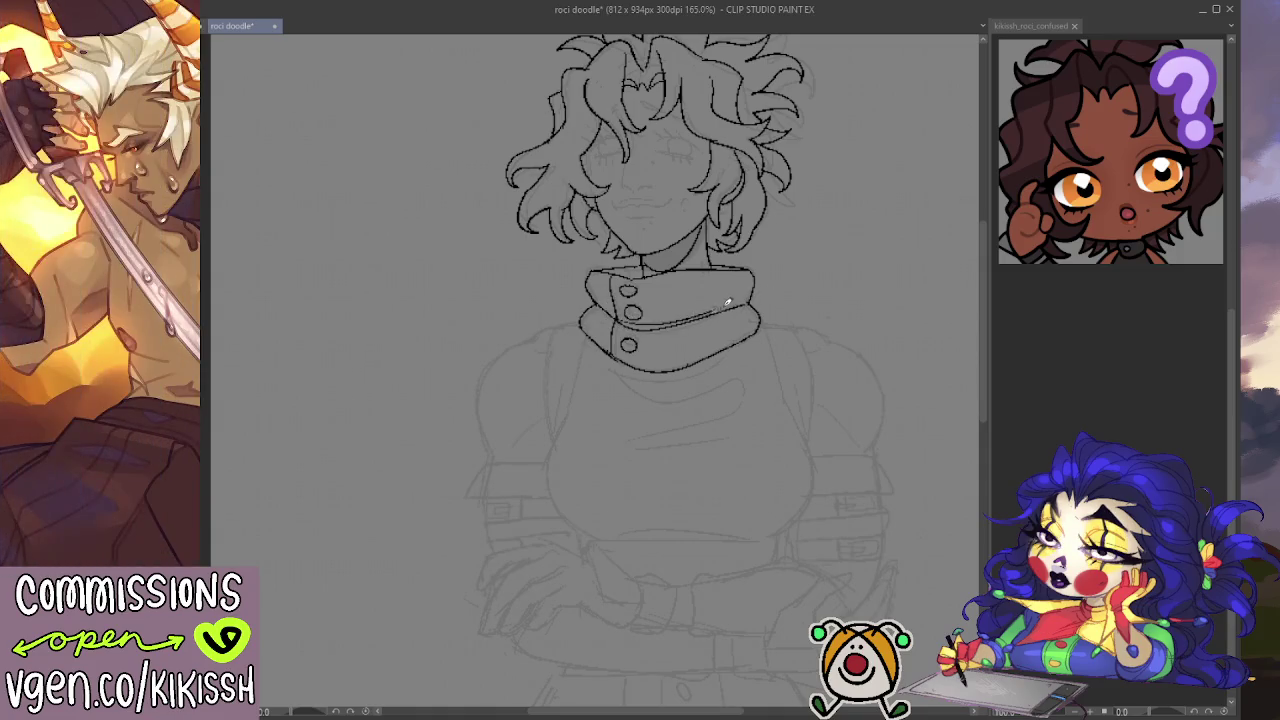
left_click_drag(609, 306, 709, 306)
key("ctrl+z")
left_click_drag(604, 304, 720, 302)
key("ctrl+z")
left_click_drag(606, 320, 733, 300)
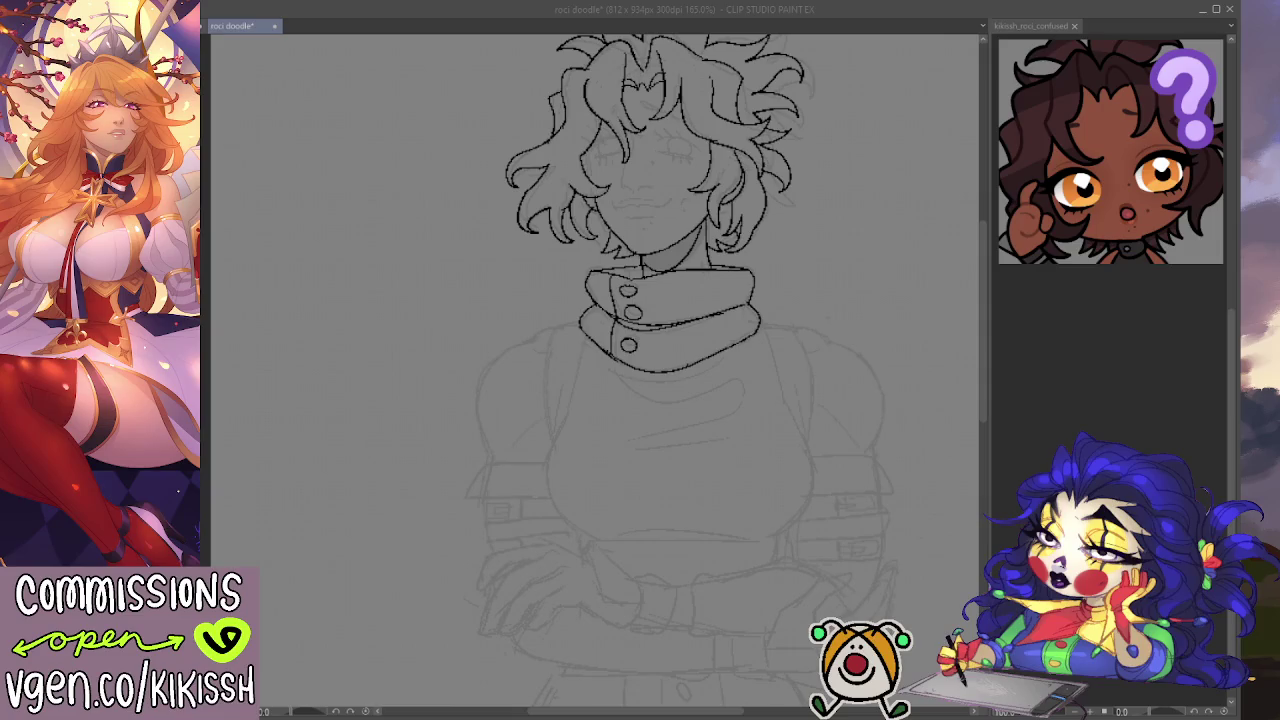
left_click(724, 332)
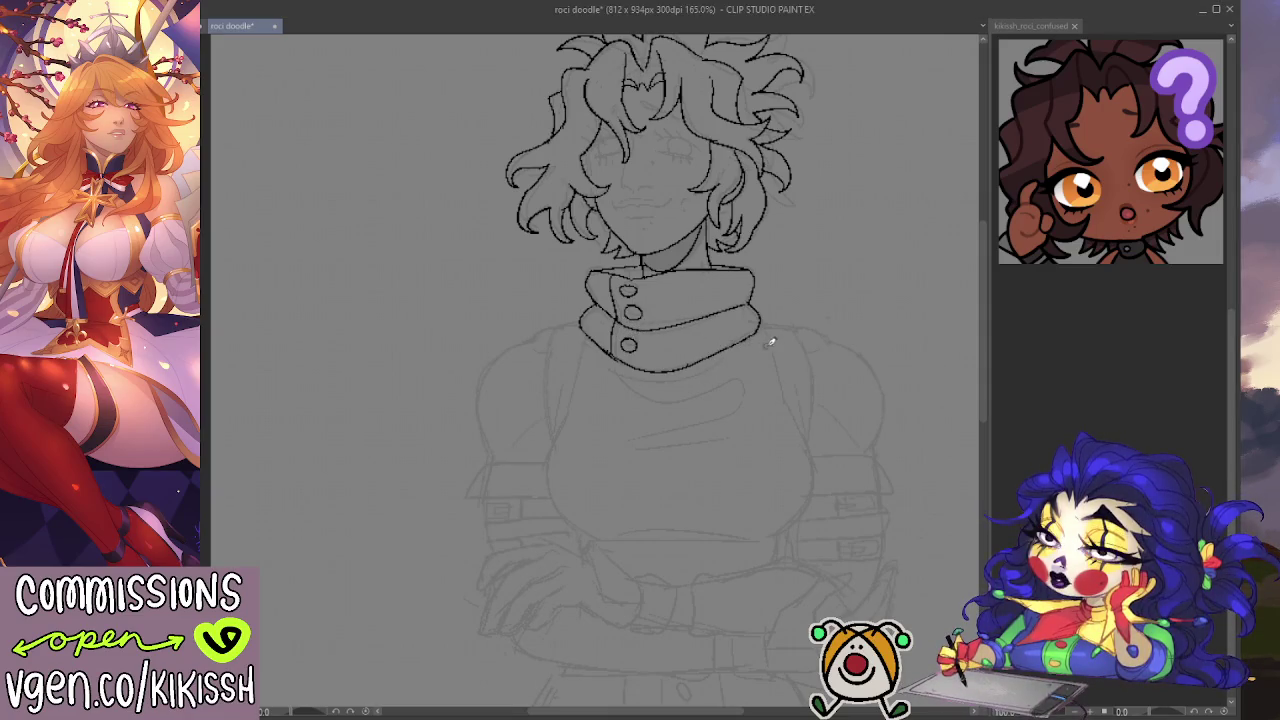
Step: Ink the left and right torso curves from below the collar down around the chest
left_click_drag(763, 318, 784, 400)
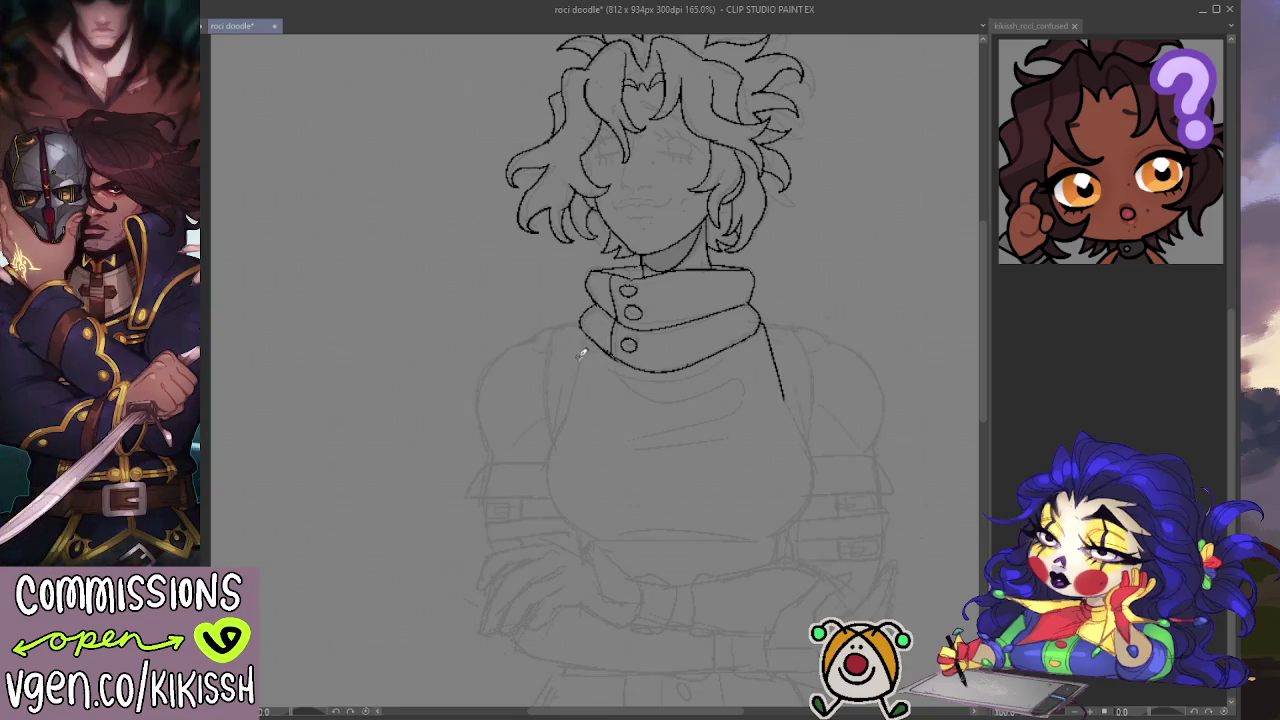
mouse_move(582, 344)
left_mouse_down()
mouse_move(551, 443)
mouse_move(586, 531)
left_mouse_up()
key("ctrl+z")
mouse_move(568, 403)
left_mouse_down()
mouse_move(556, 436)
mouse_move(575, 526)
left_mouse_up()
left_click_drag(582, 532, 586, 556)
scroll(777, 457, "down", 2)
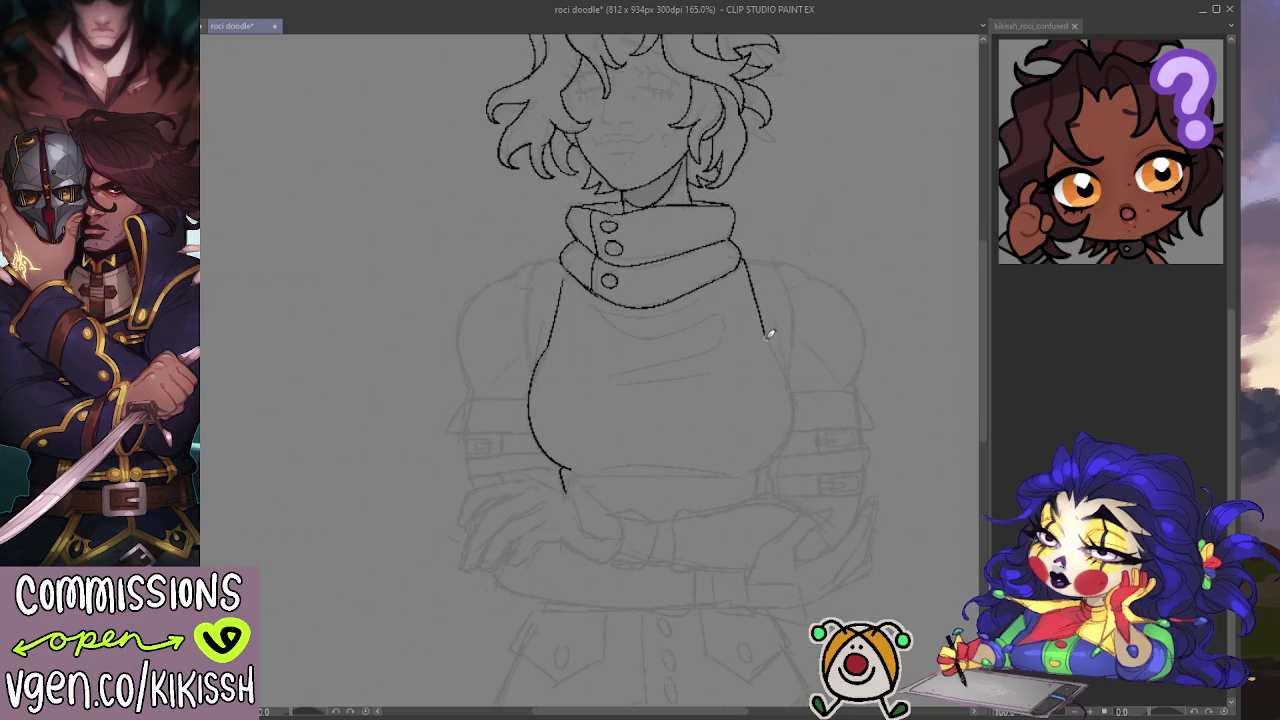
left_click_drag(765, 340, 757, 480)
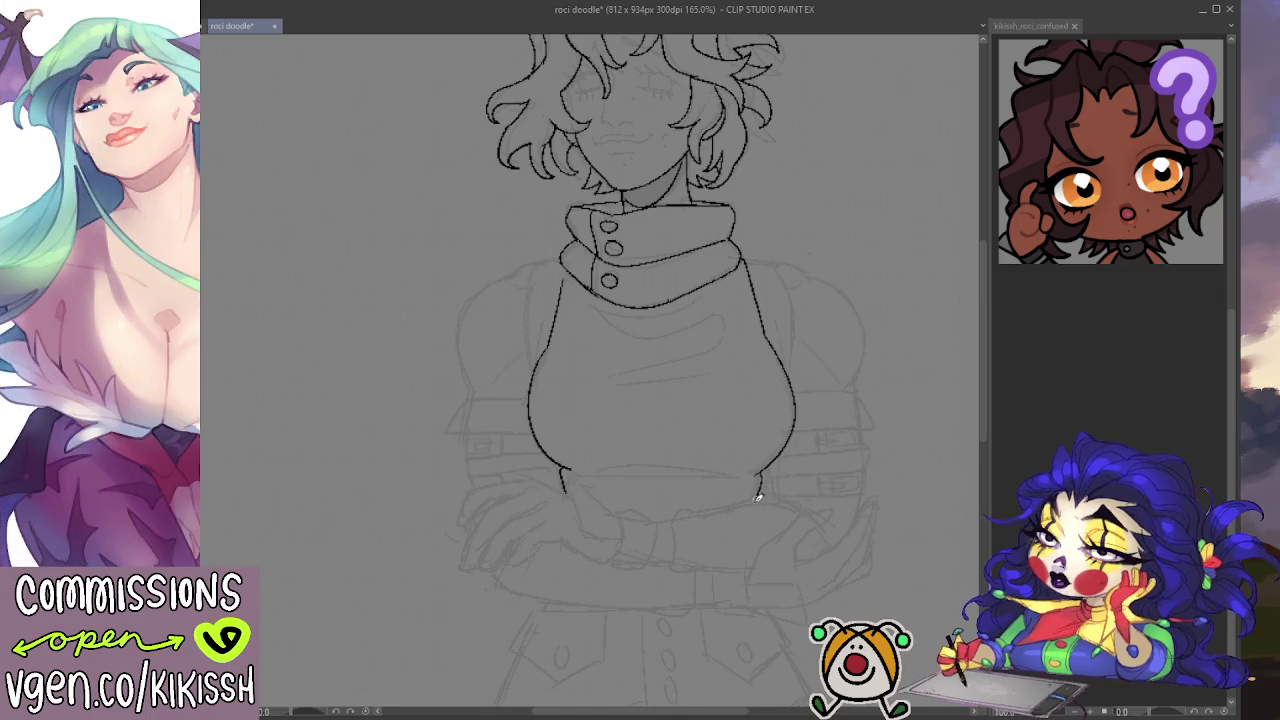
left_click_drag(859, 404, 825, 471)
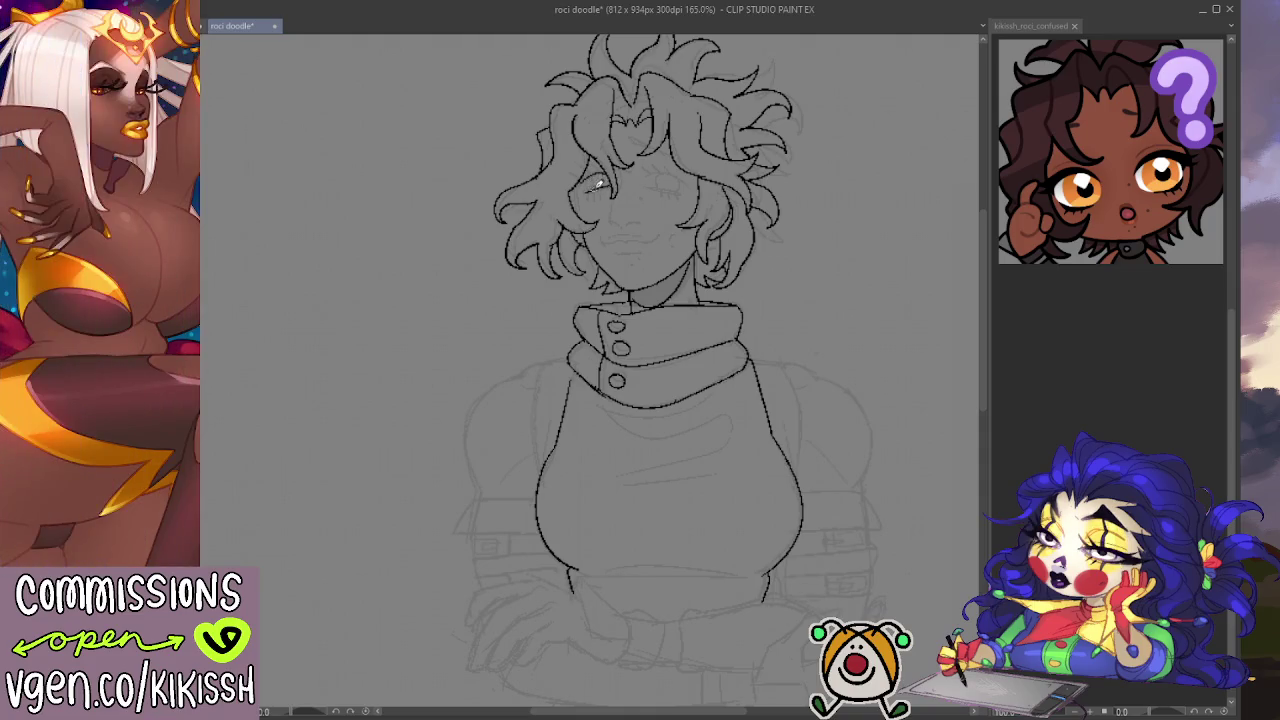
Step: Ink the closed right eye line and the first fold line under the collar
left_click_drag(648, 171, 690, 178)
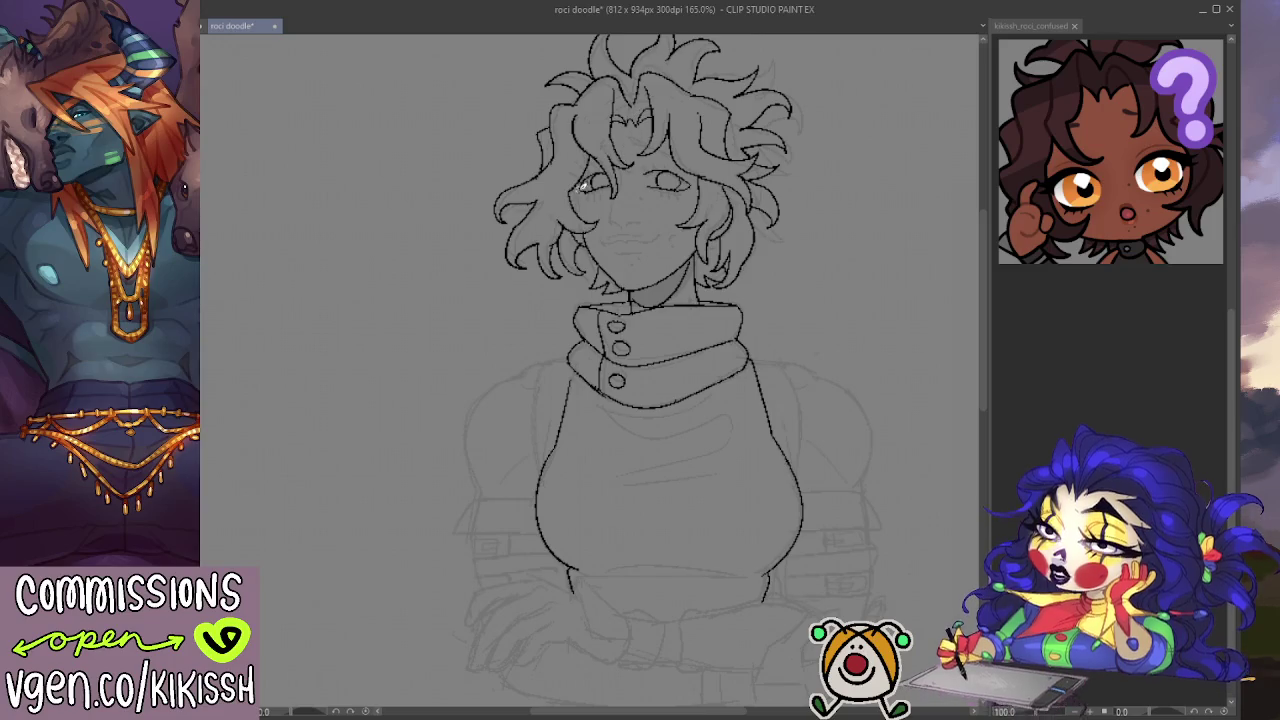
left_click_drag(703, 226, 689, 211)
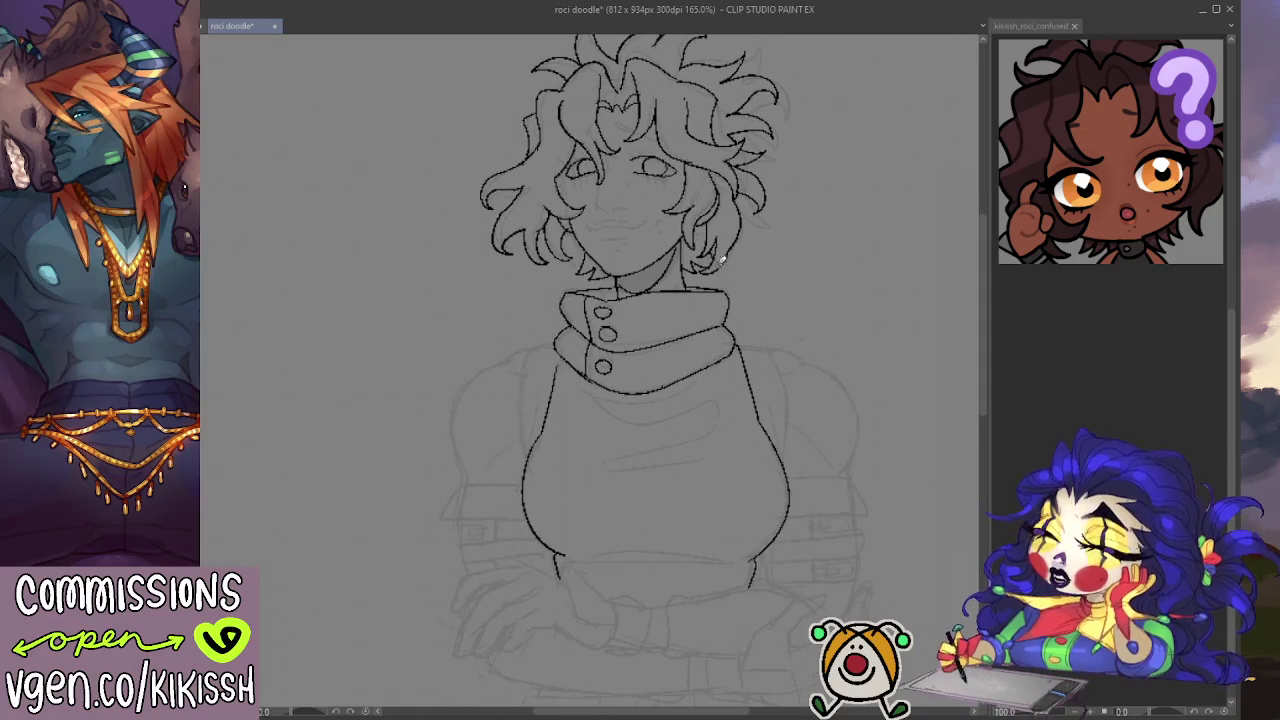
mouse_move(718, 240)
left_mouse_down()
mouse_move(752, 208)
mouse_move(630, 372)
left_mouse_up()
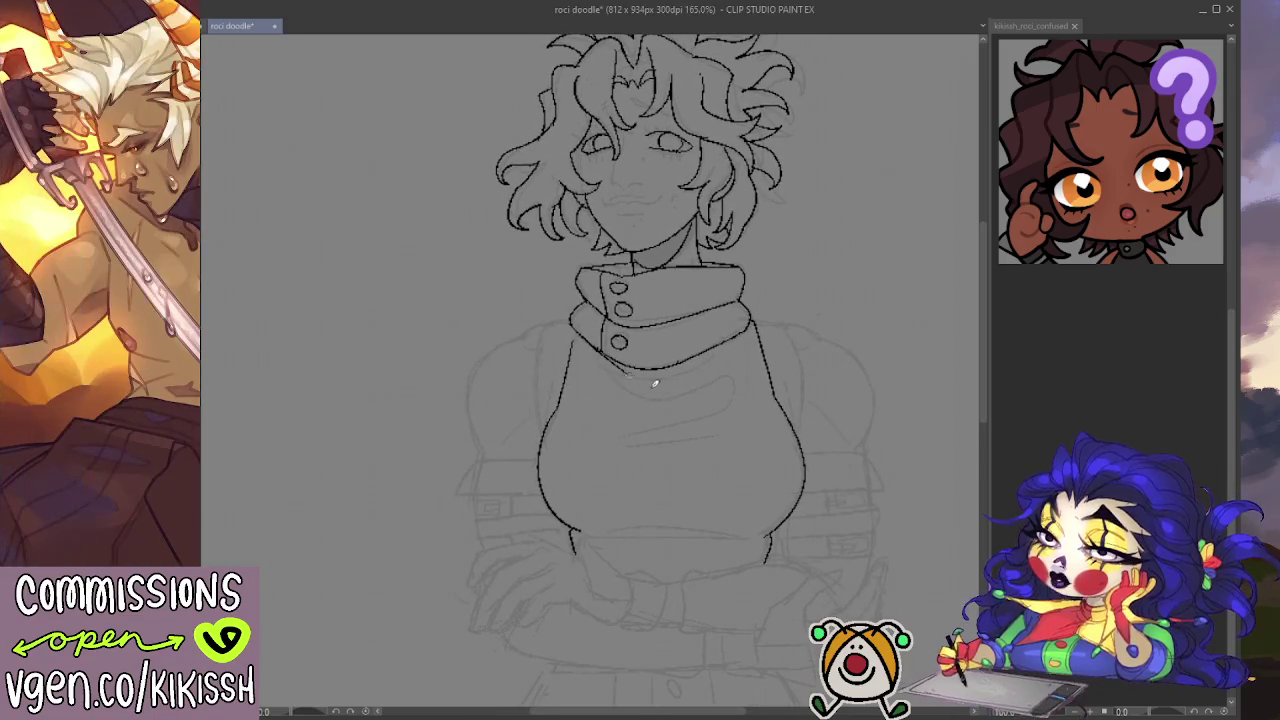
left_click_drag(616, 378, 730, 344)
Step: Add fold lines under the collar and mirror the canvas horizontally to check them
mouse_move(616, 386)
left_mouse_down()
mouse_move(736, 372)
mouse_move(708, 400)
left_mouse_up()
mouse_move(617, 436)
left_mouse_down()
mouse_move(709, 432)
mouse_move(743, 346)
left_mouse_up()
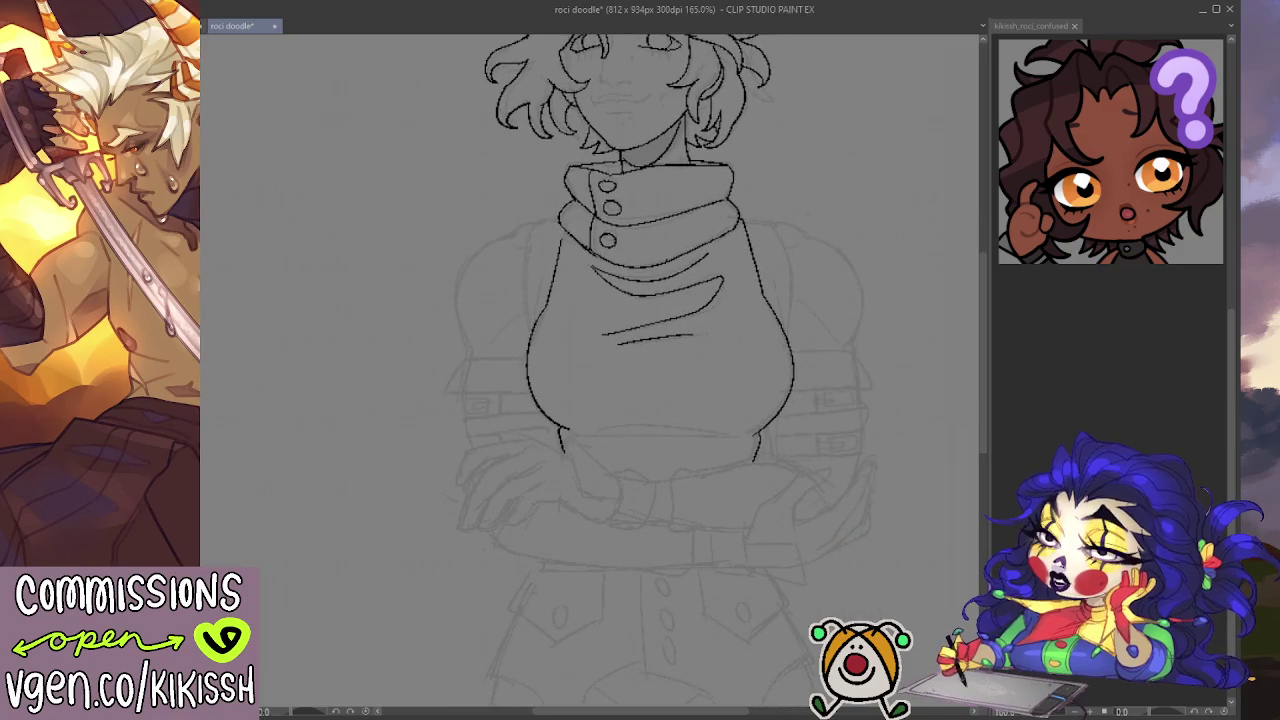
key("h")
scroll(693, 367, "up", 2)
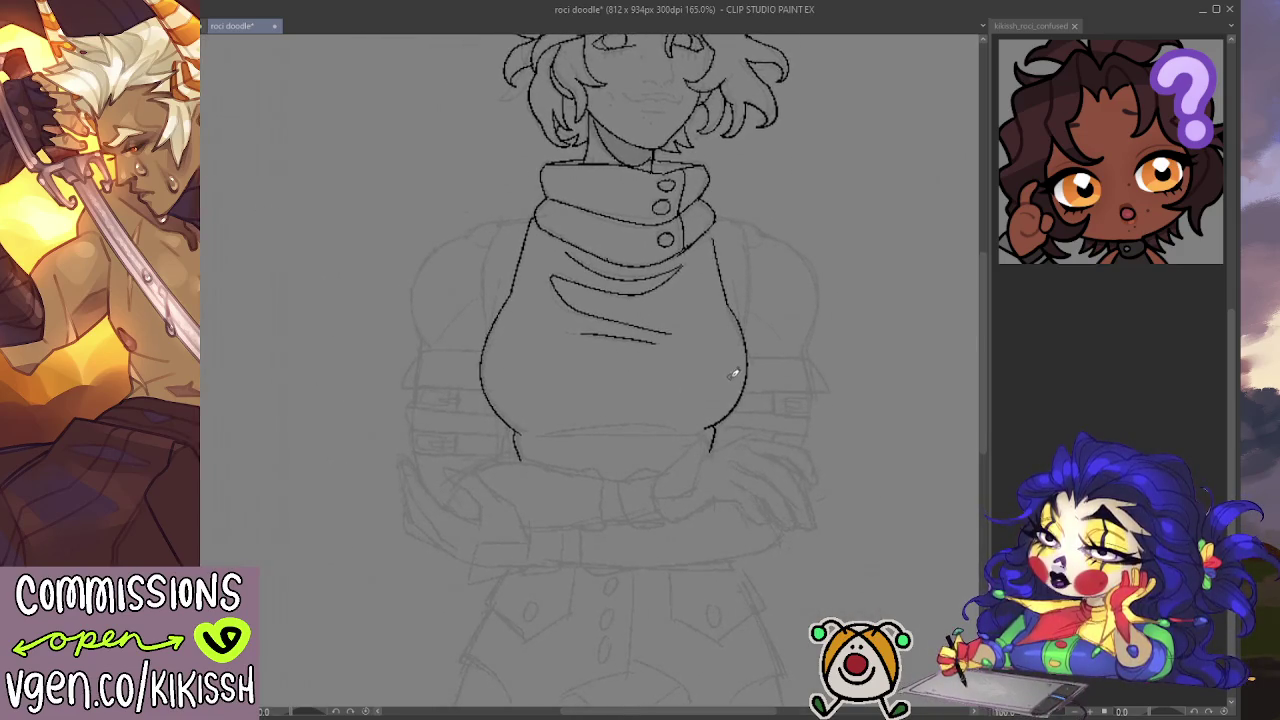
Step: Redraw a shorter right torso outline and flip the canvas view back to normal
mouse_move(705, 460)
left_mouse_down()
mouse_move(745, 410)
mouse_move(741, 336)
mouse_move(712, 438)
left_mouse_up()
key("ctrl+z")
mouse_move(735, 302)
left_mouse_down()
mouse_move(748, 405)
mouse_move(712, 432)
left_mouse_up()
key("ctrl+z")
mouse_move(730, 305)
left_mouse_down()
mouse_move(748, 360)
mouse_move(710, 436)
left_mouse_up()
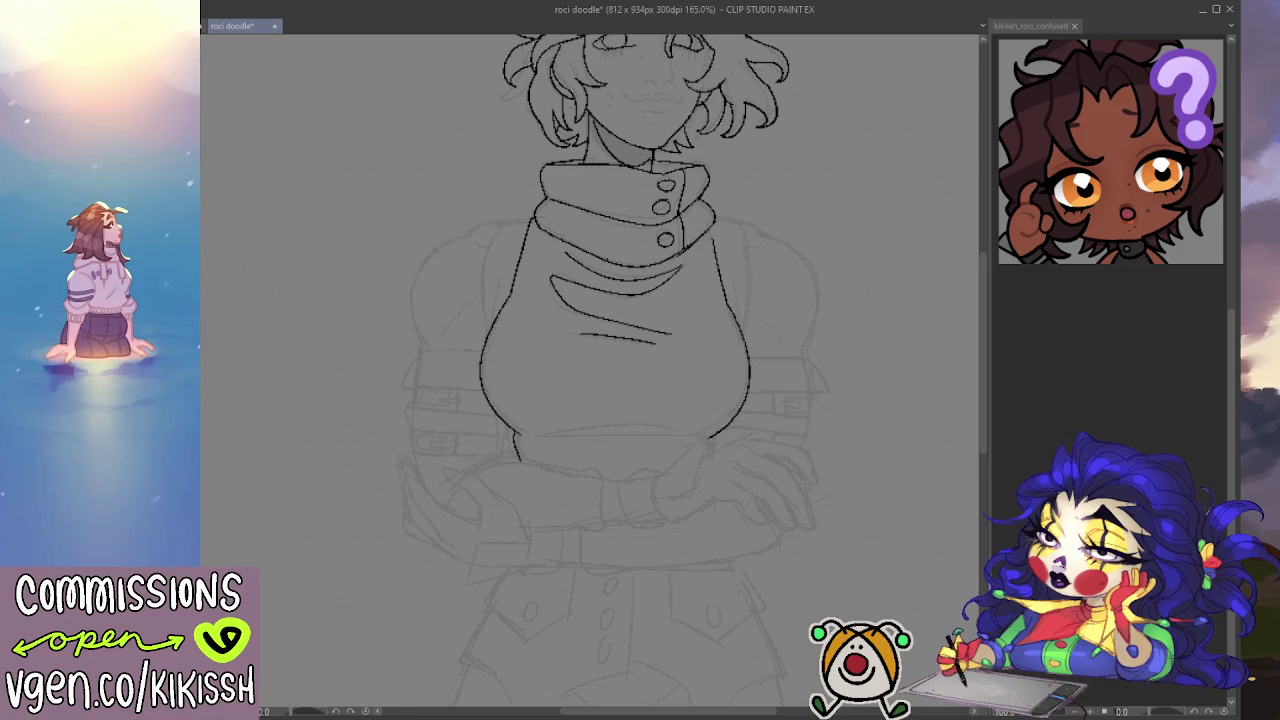
key("h")
left_click_drag(624, 360, 727, 335)
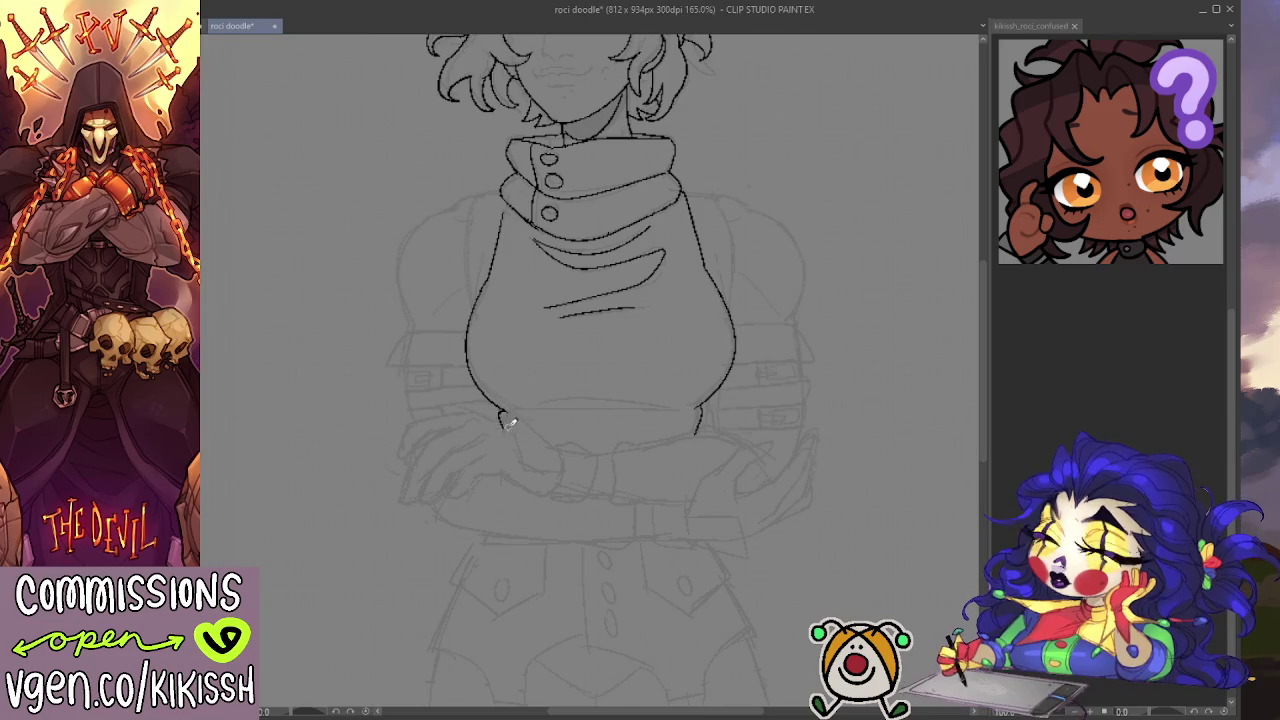
Step: Ink the fold lines below the left chest
left_click_drag(514, 410, 560, 449)
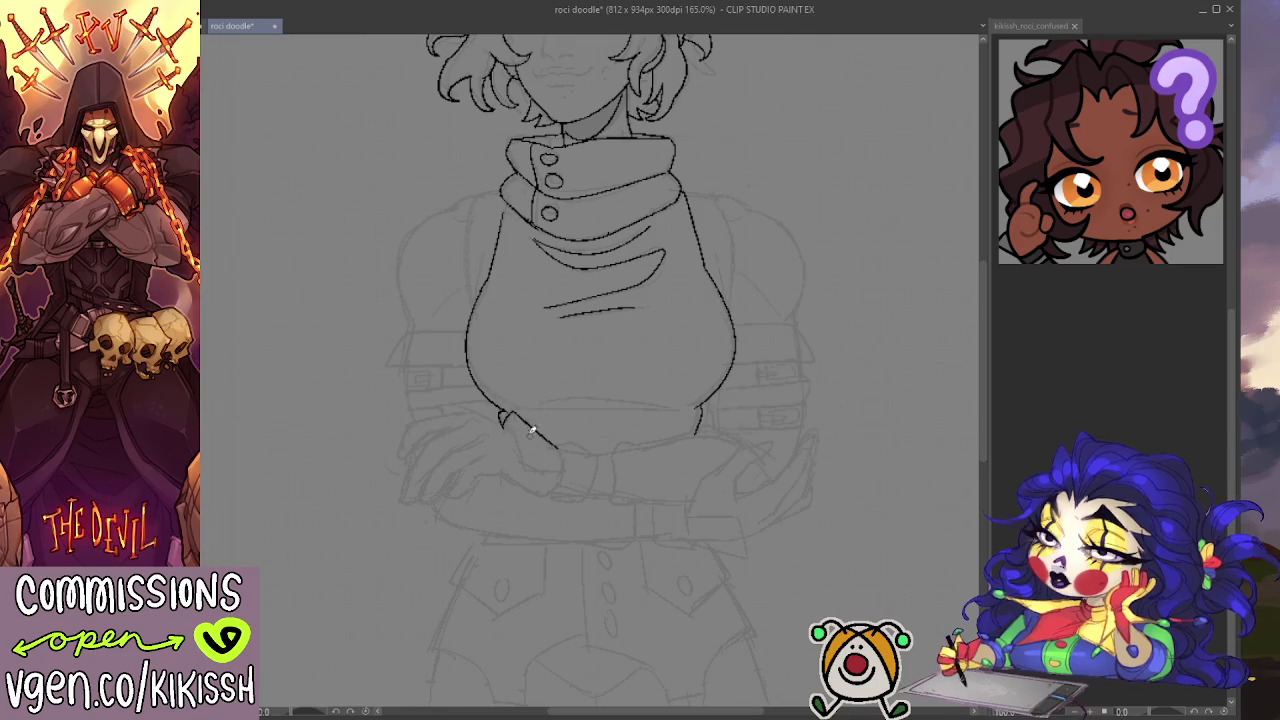
mouse_move(512, 414)
left_mouse_down()
mouse_move(525, 460)
mouse_move(562, 472)
left_mouse_up()
left_click_drag(638, 332, 688, 360)
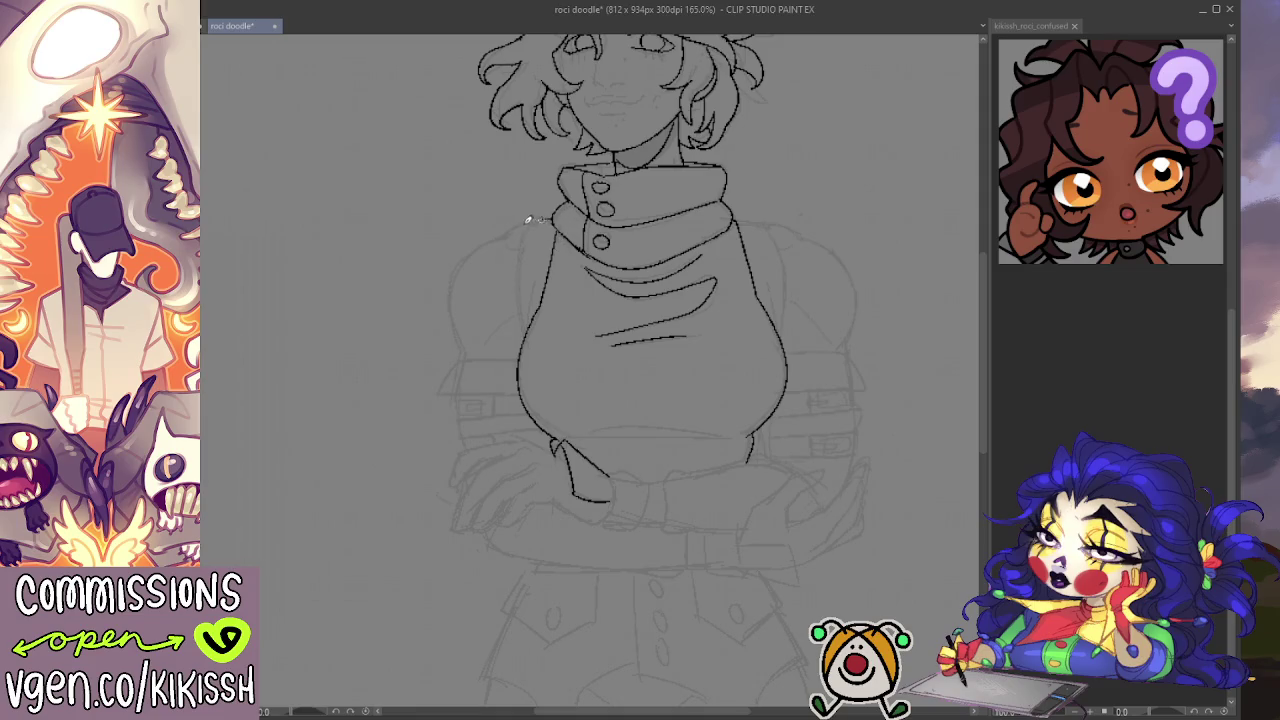
Step: Ink the left harness strap line down the torso
left_click_drag(531, 222, 524, 338)
key("ctrl+z")
mouse_move(530, 216)
left_mouse_down()
mouse_move(527, 330)
mouse_move(541, 263)
left_mouse_up()
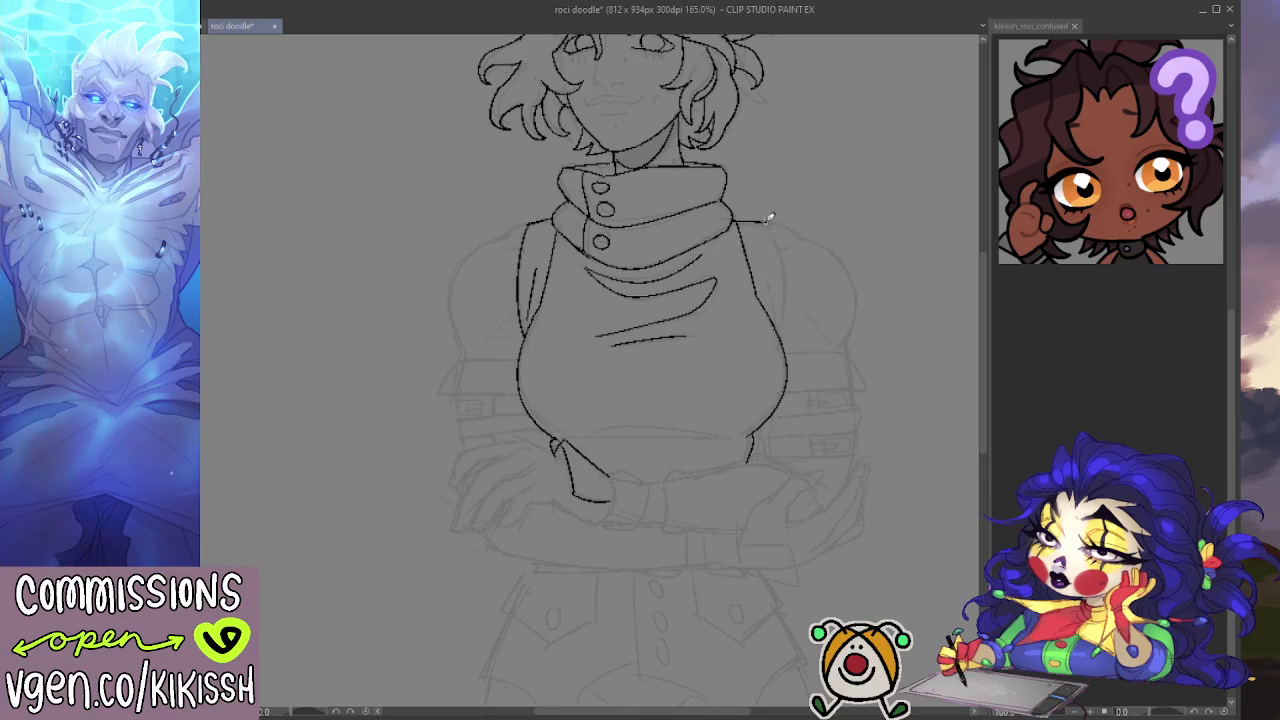
Step: Ink the right shoulder curve out from the collar's right edge
mouse_move(736, 219)
left_mouse_down()
mouse_move(771, 221)
mouse_move(778, 320)
left_mouse_up()
left_click_drag(769, 220, 849, 266)
key("ctrl+z")
mouse_move(797, 229)
left_mouse_down()
mouse_move(857, 277)
mouse_move(846, 343)
left_mouse_up()
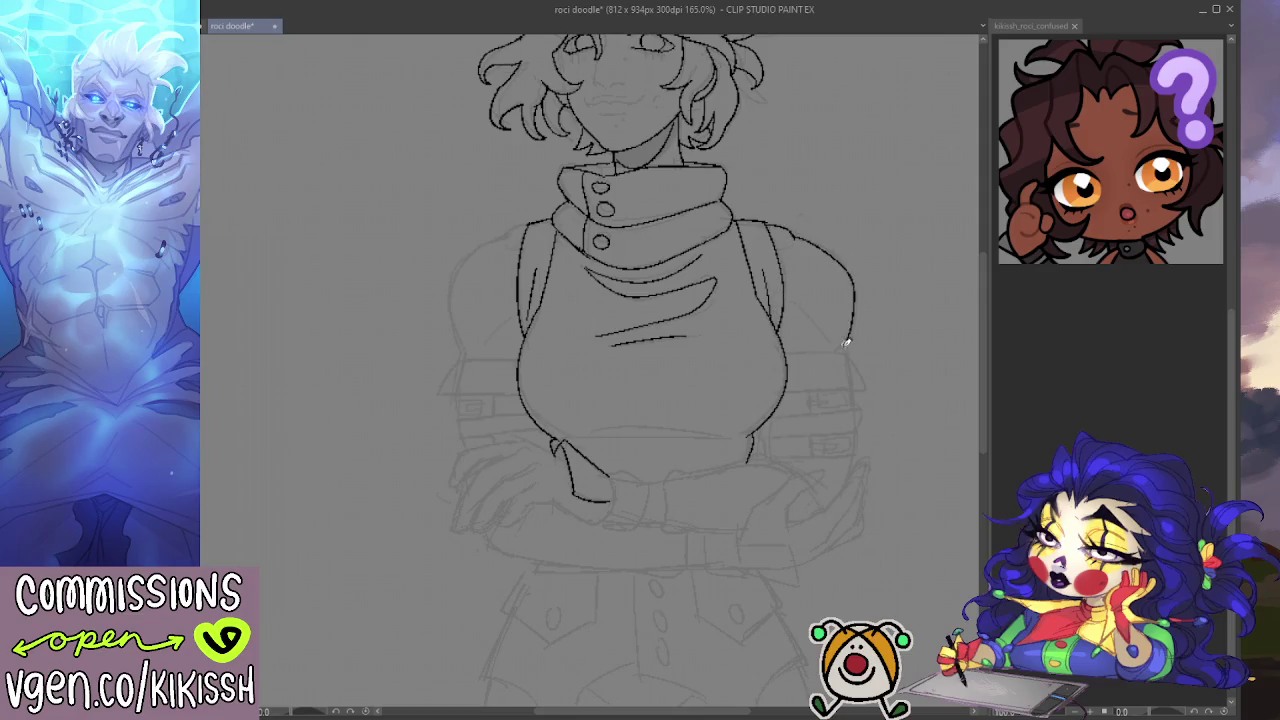
key("ctrl+z")
key("ctrl+z")
left_click_drag(797, 233, 850, 306)
key("ctrl+z")
left_click_drag(800, 229, 857, 335)
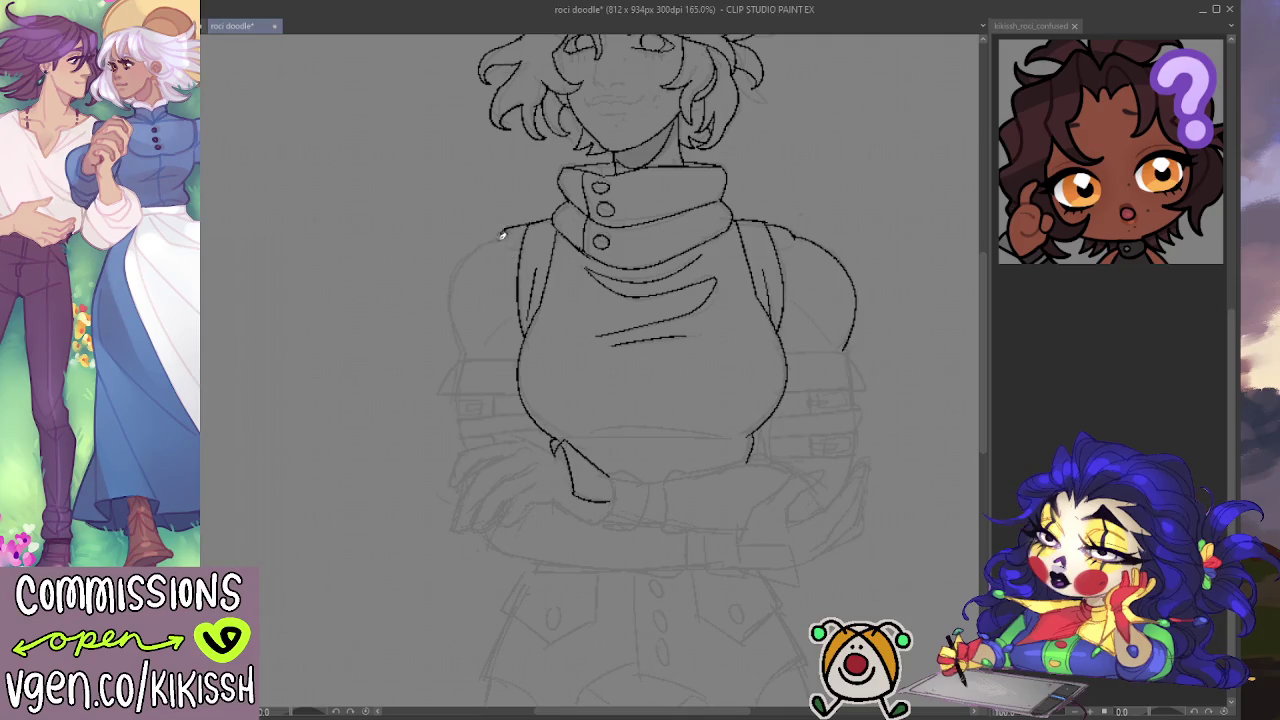
Step: Ink the left shoulder curve and review the whole figure
mouse_move(512, 226)
left_mouse_down()
mouse_move(448, 285)
mouse_move(466, 345)
left_mouse_up()
scroll(476, 338, "down", 2)
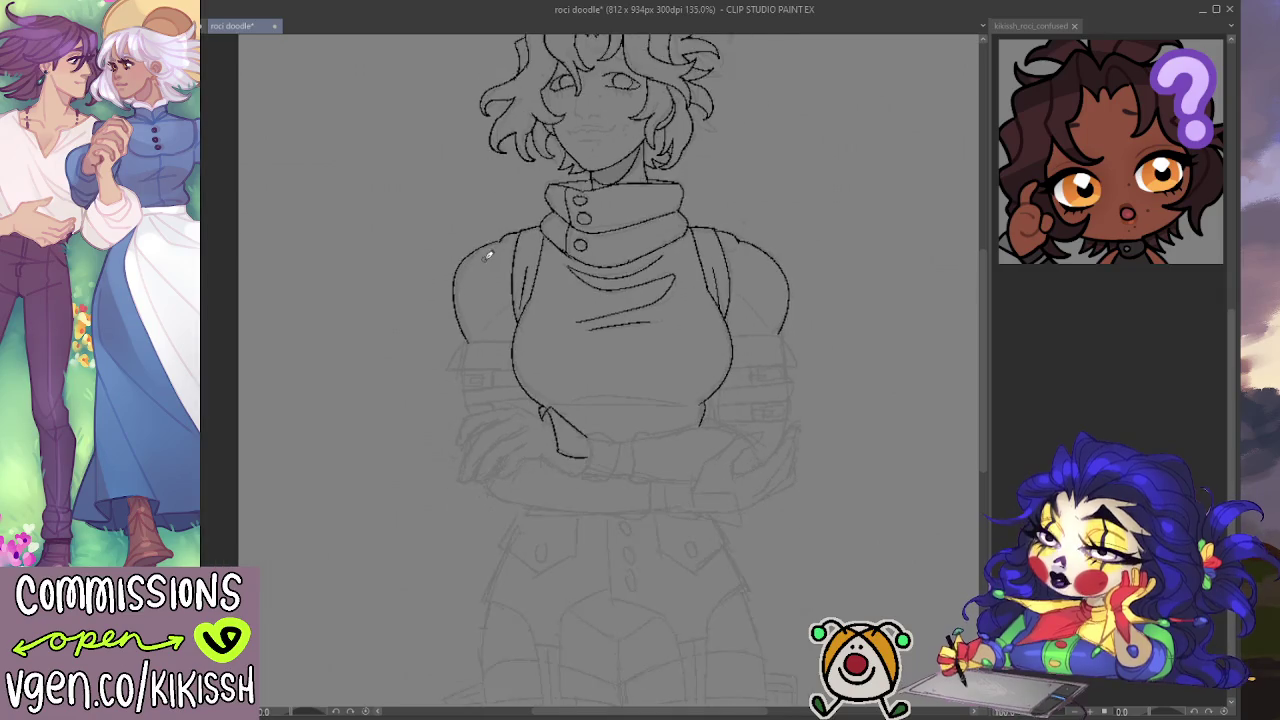
scroll(480, 330, "down", 1)
scroll(488, 320, "down", 1)
left_click_drag(488, 320, 522, 358)
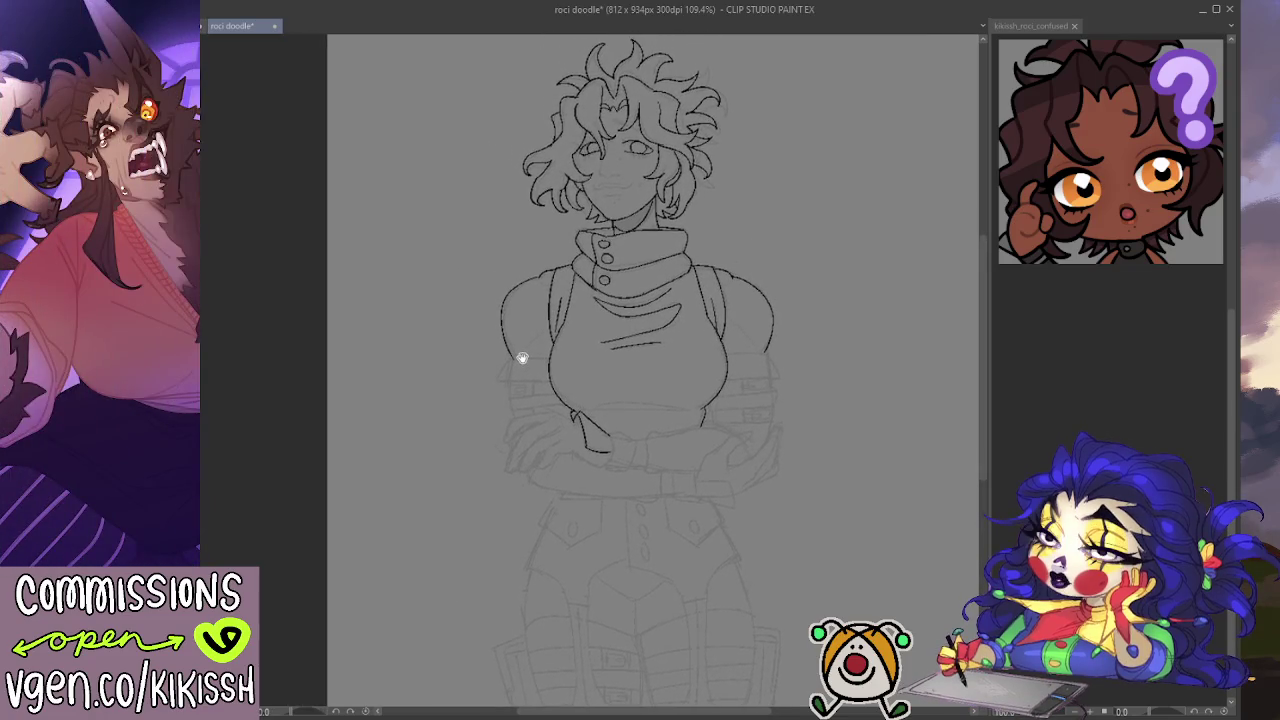
scroll(518, 330, "up", 1)
scroll(540, 295, "up", 1)
scroll(590, 265, "up", 1)
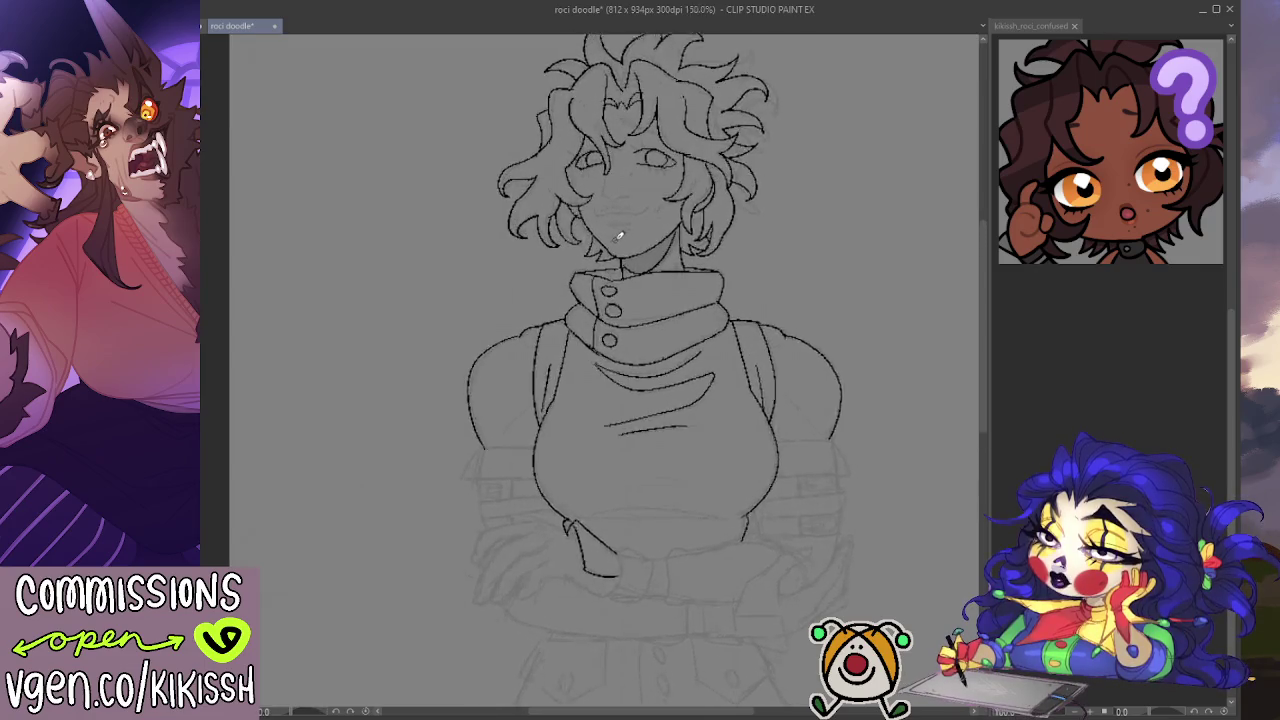
scroll(620, 236, "up", 1)
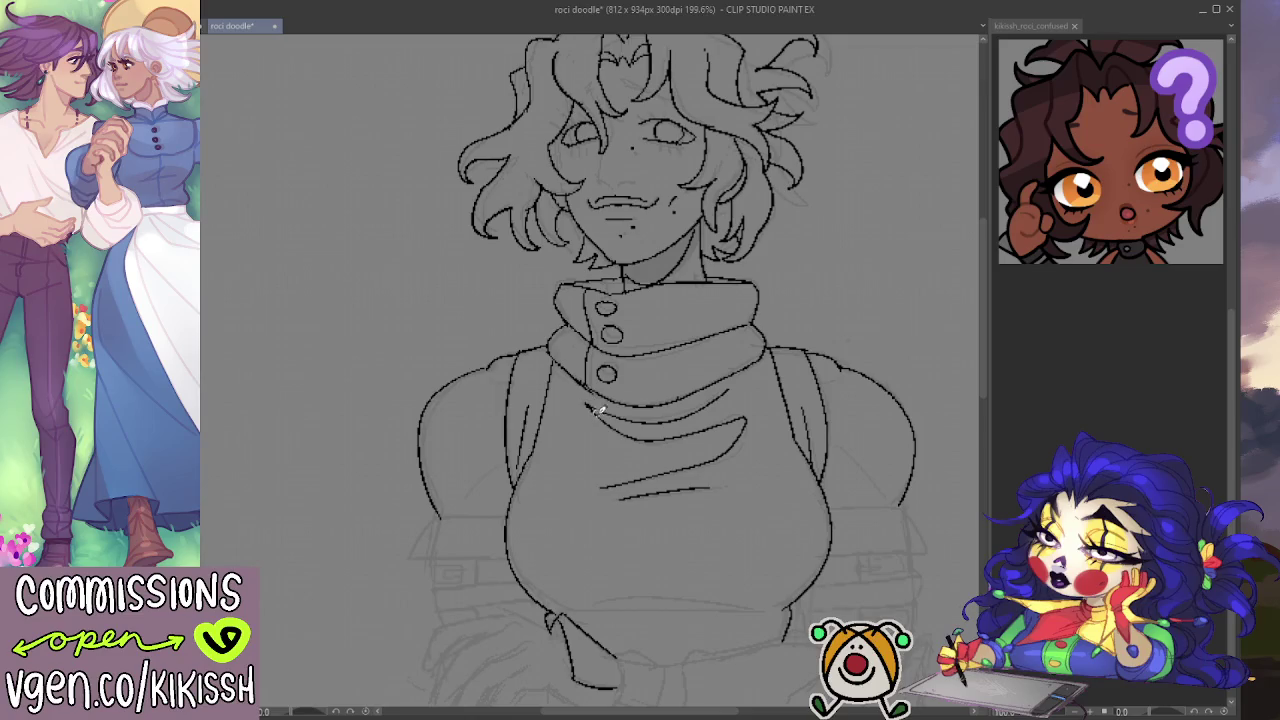
scroll(656, 440, "down", 2)
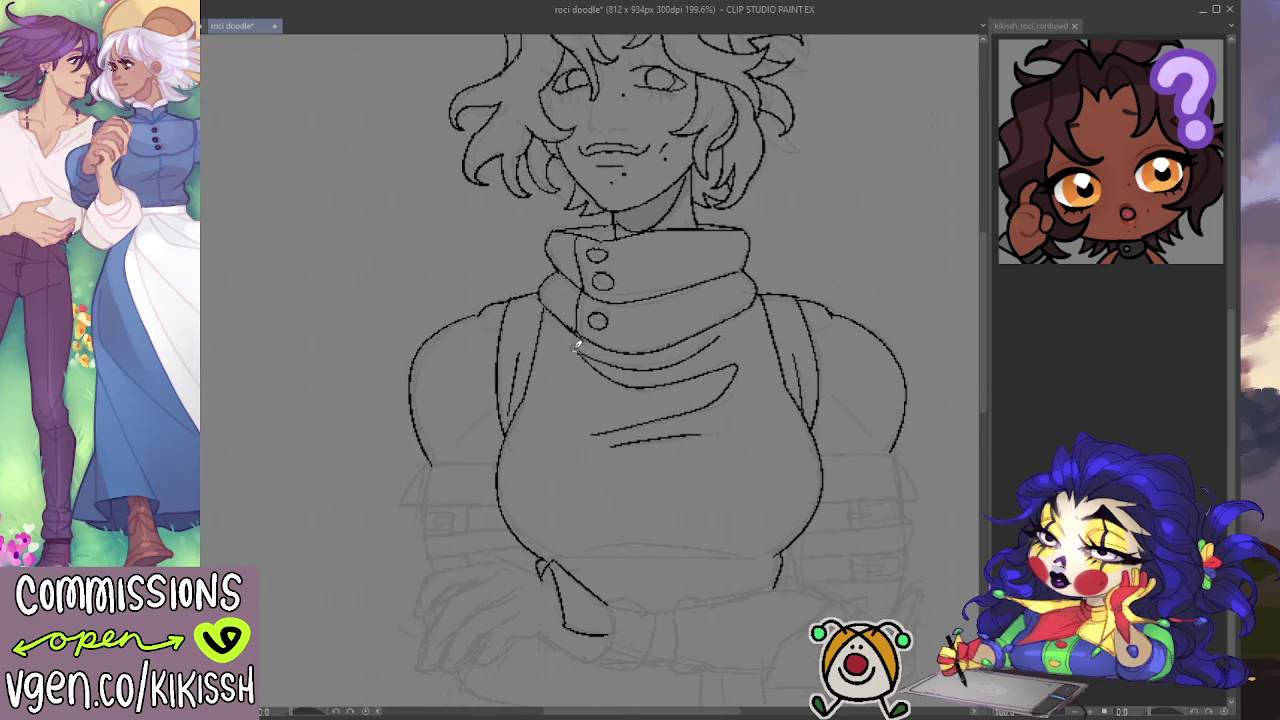
scroll(822, 460, "down", 3)
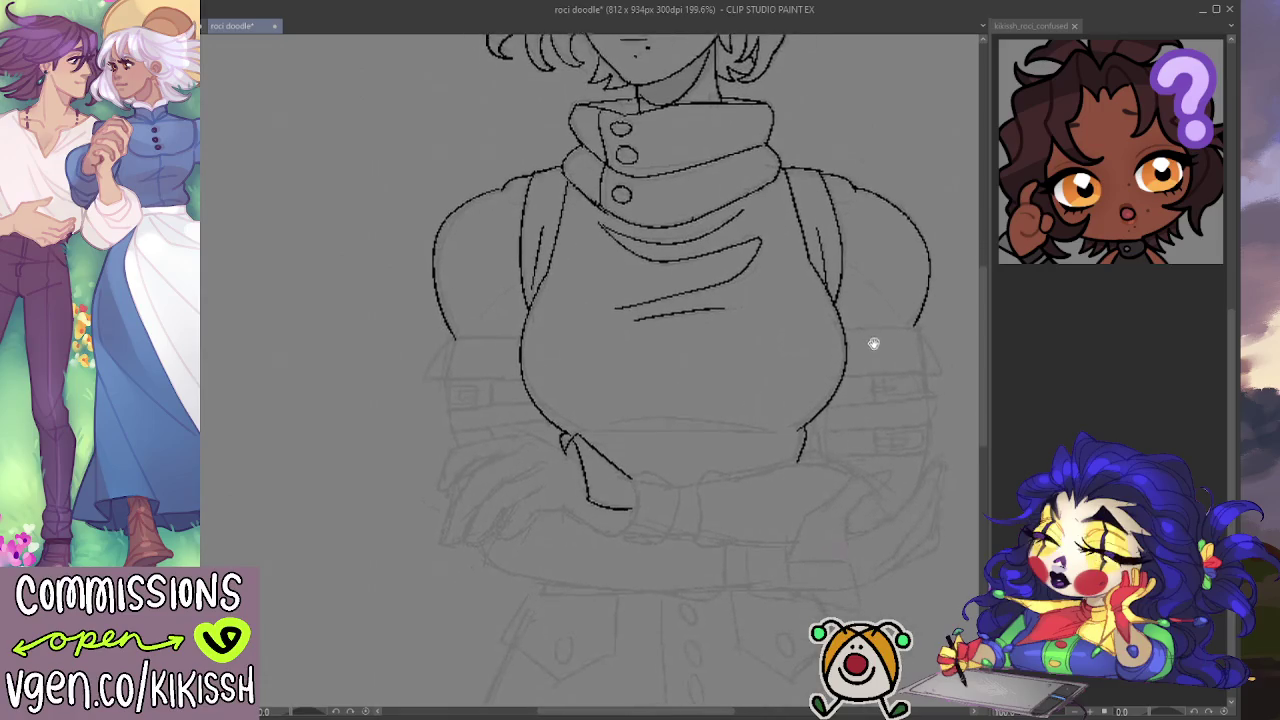
left_click_drag(595, 425, 770, 422)
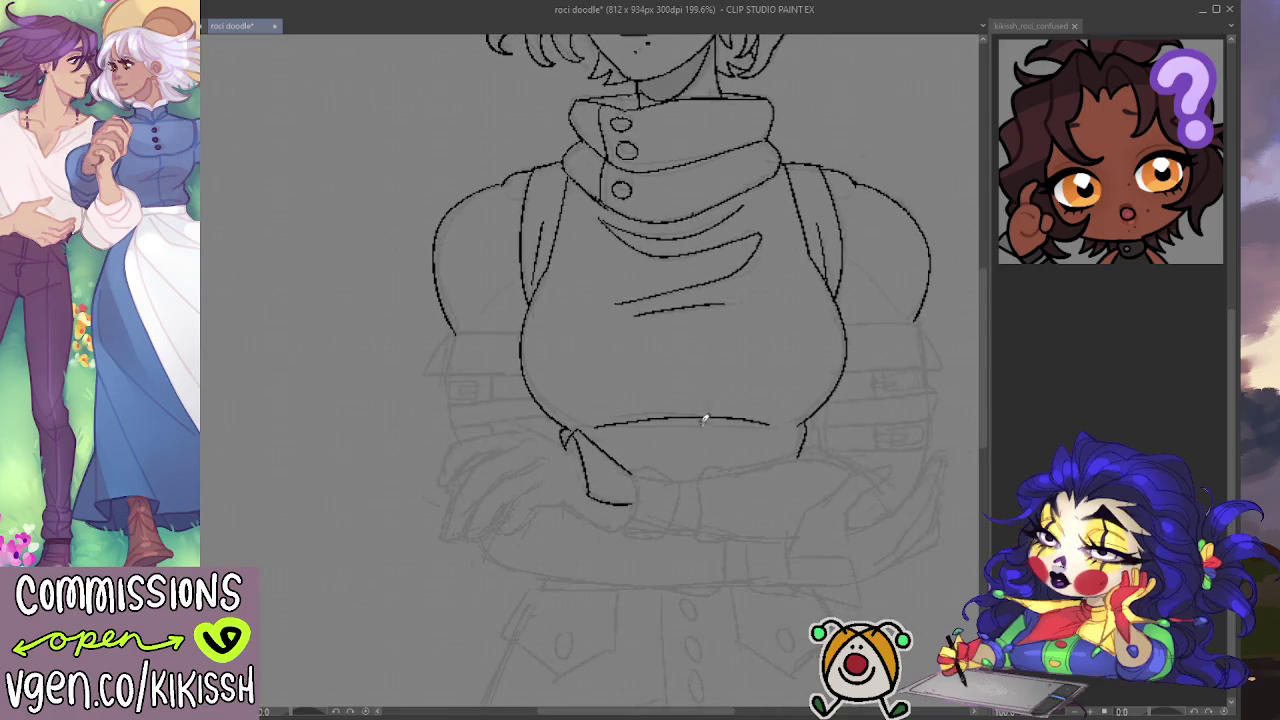
Step: Add a second line under the chest and ink the hand's curving edge over the arm
left_click_drag(604, 428, 774, 422)
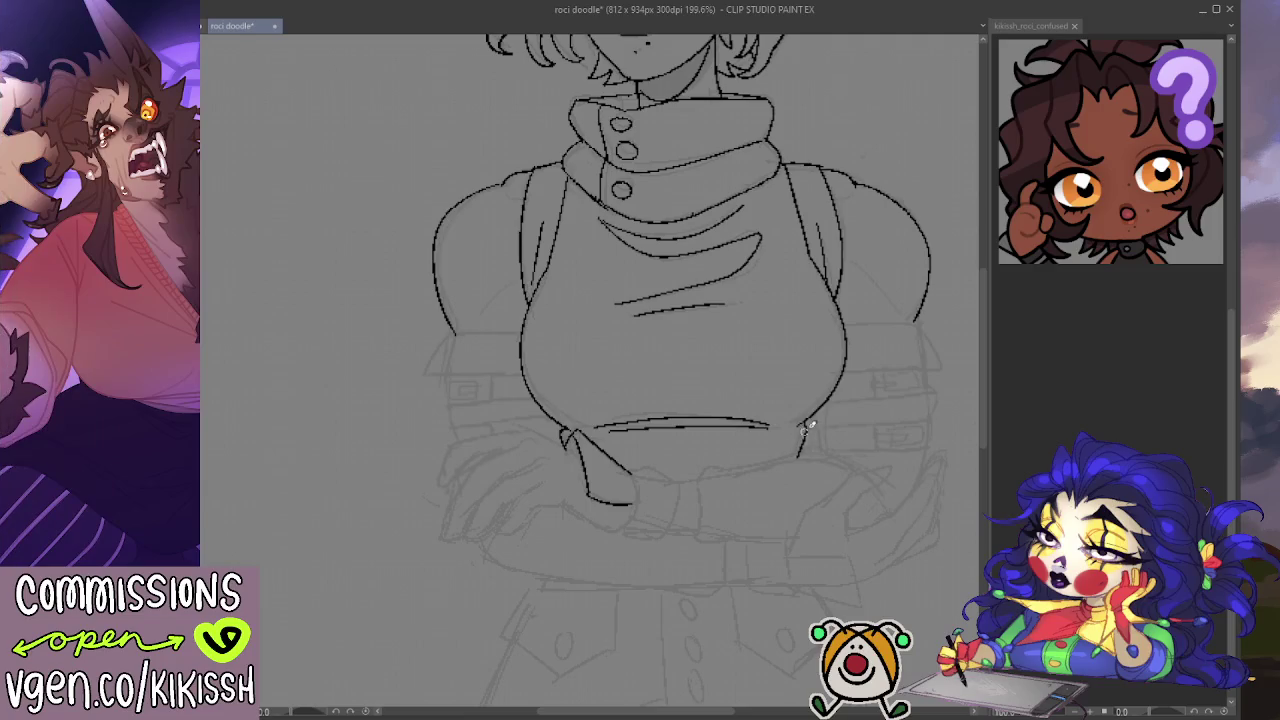
scroll(862, 396, "down", 1)
scroll(862, 396, "down", 2)
scroll(826, 391, "left", 2)
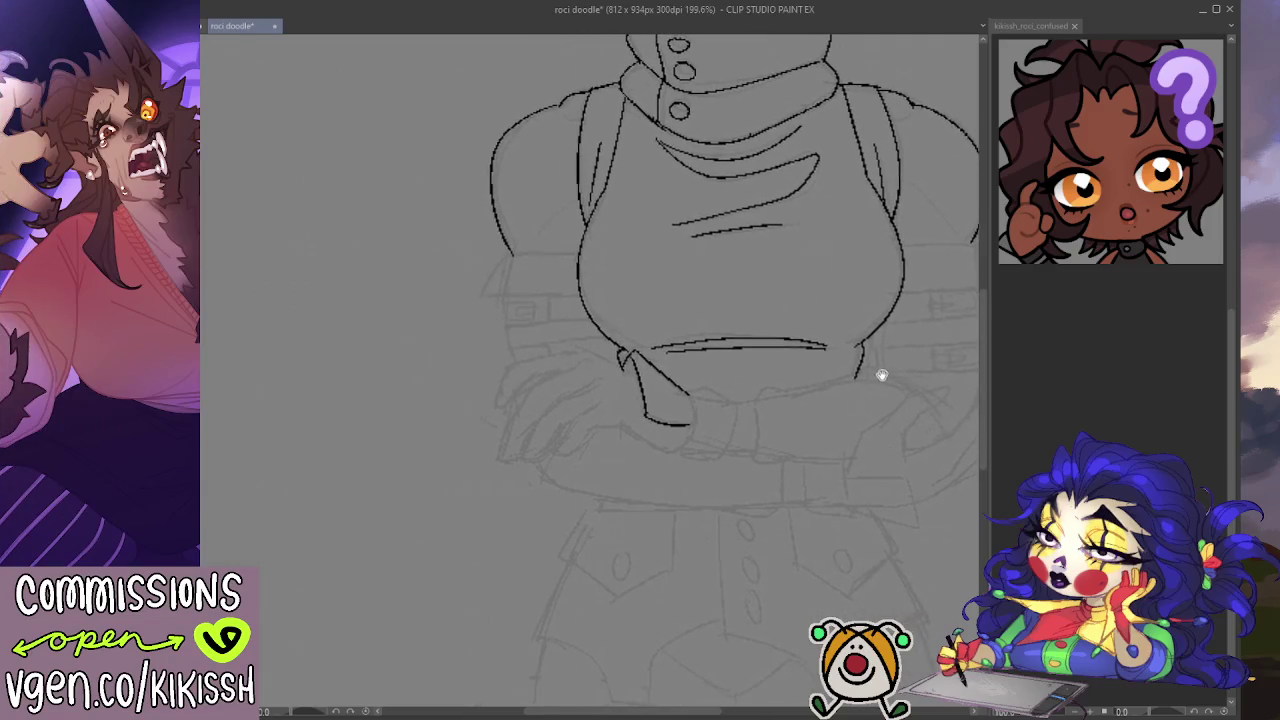
left_click_drag(580, 350, 645, 376)
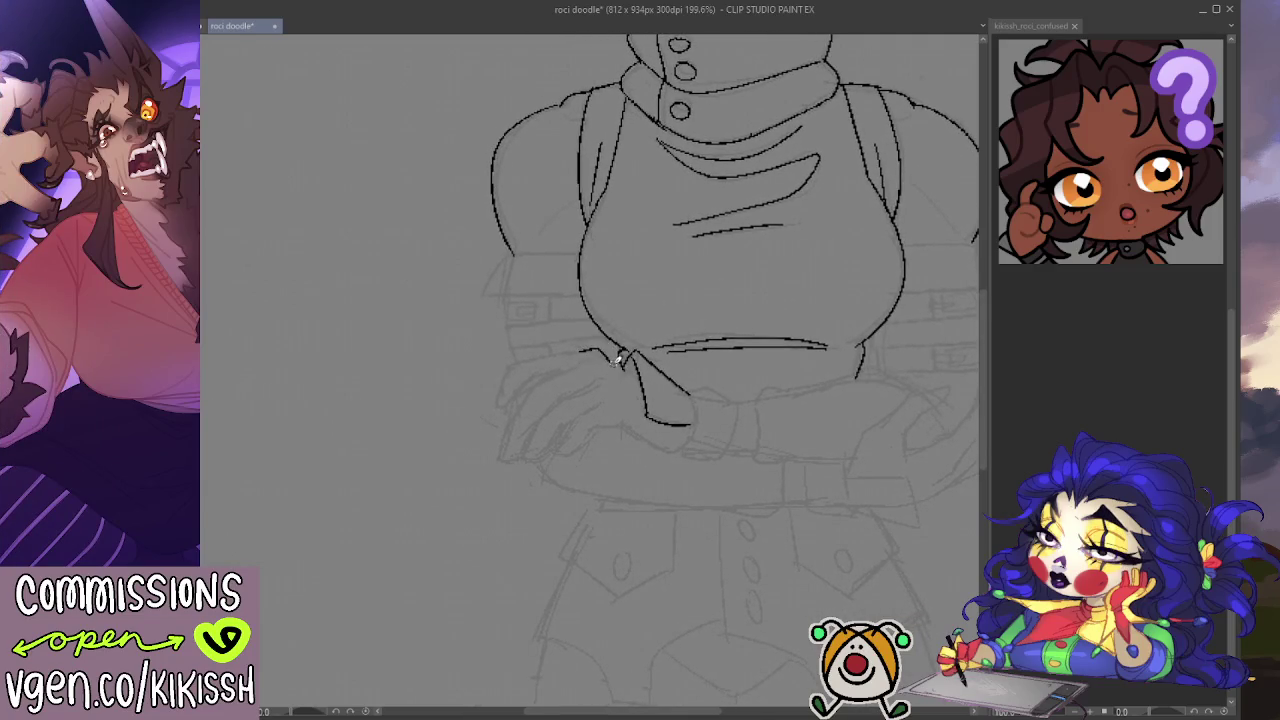
left_click_drag(580, 352, 640, 388)
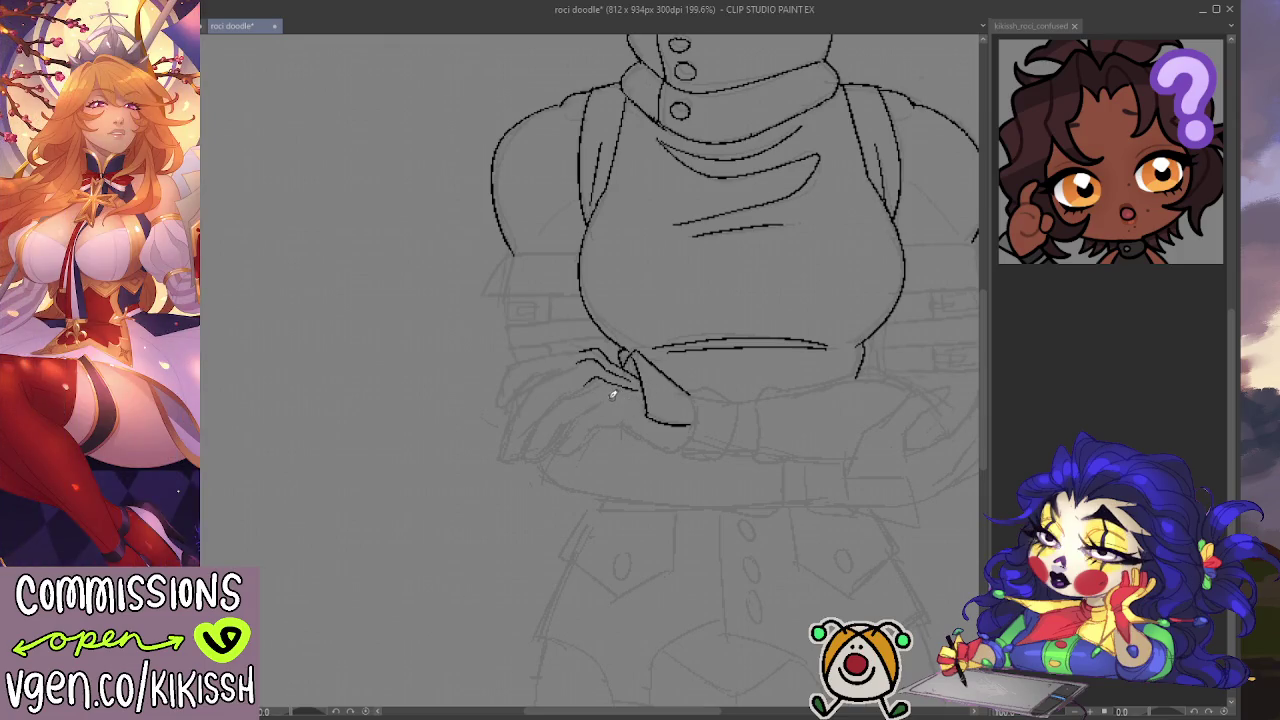
Step: Ink a finger line, the hand's outline and a finger's bottom edge to the fingertip
mouse_move(716, 393)
left_mouse_down()
mouse_move(814, 341)
mouse_move(843, 297)
left_mouse_up()
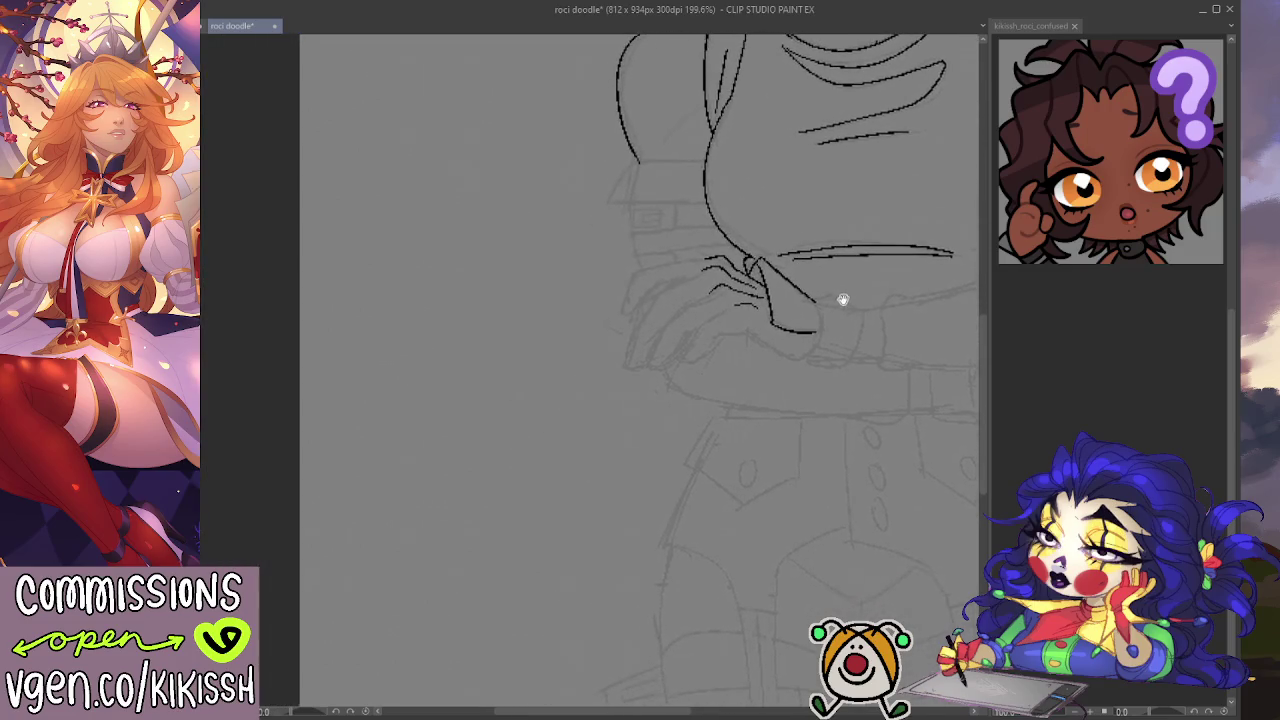
mouse_move(713, 255)
left_mouse_down()
mouse_move(646, 264)
mouse_move(618, 314)
mouse_move(686, 277)
left_mouse_up()
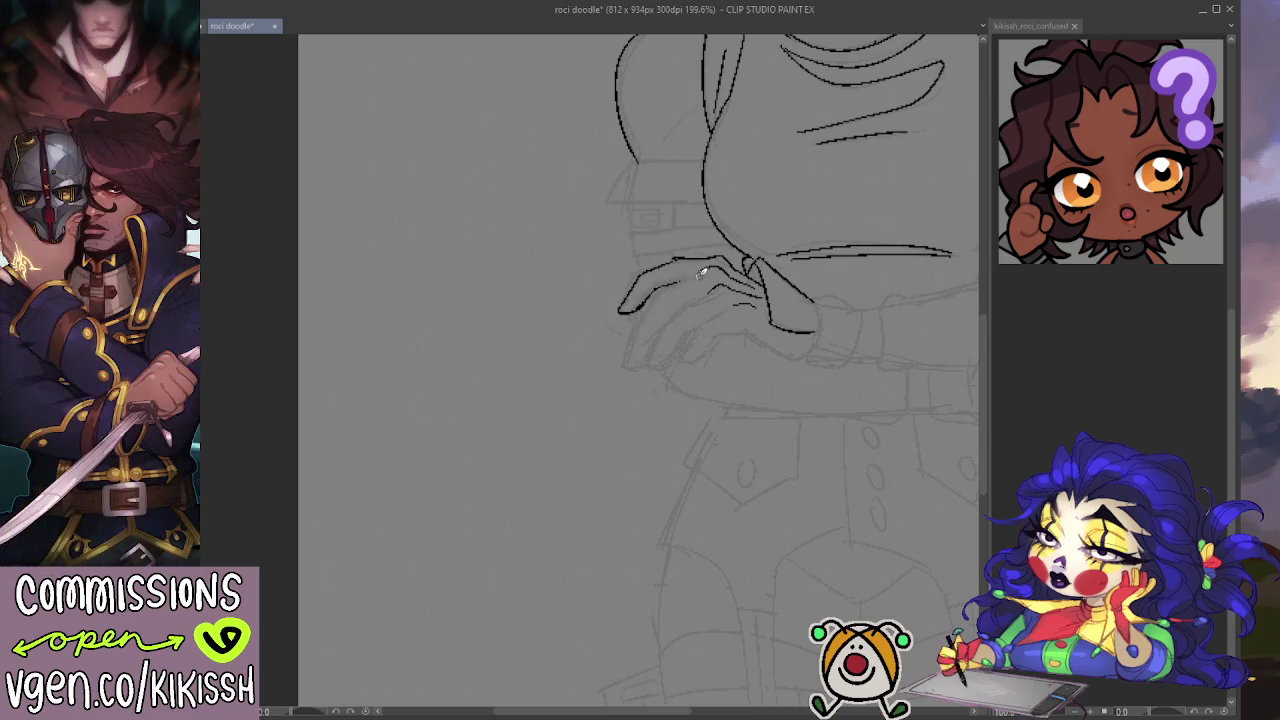
mouse_move(638, 312)
left_mouse_down()
mouse_move(630, 352)
mouse_move(651, 353)
left_mouse_up()
left_click_drag(634, 364, 660, 365)
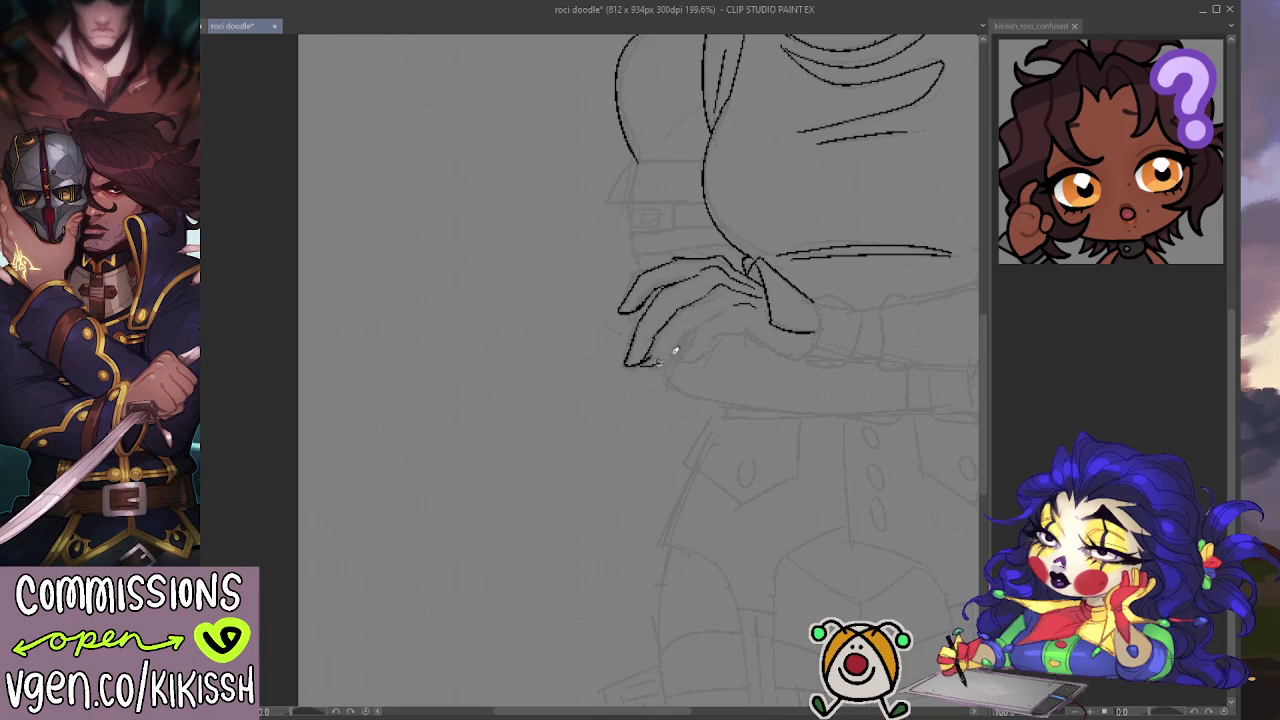
mouse_move(750, 328)
left_mouse_down()
mouse_move(720, 424)
mouse_move(717, 400)
left_mouse_up()
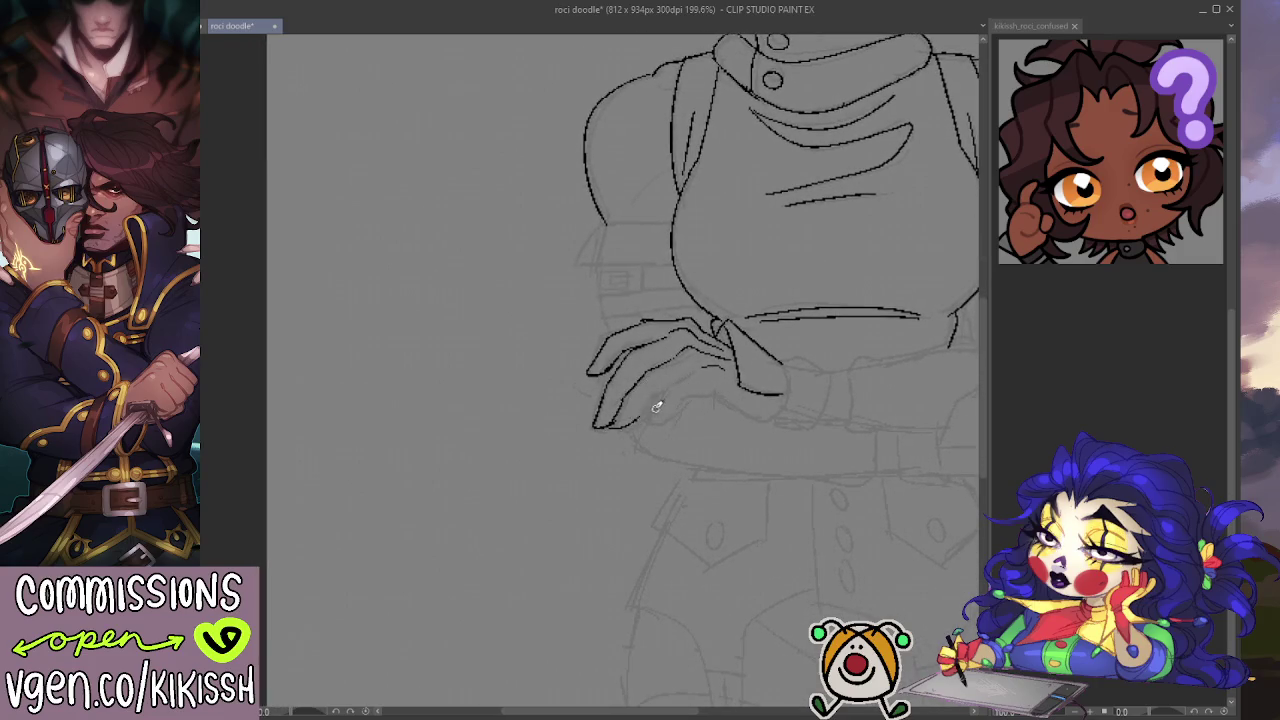
left_click_drag(614, 427, 637, 419)
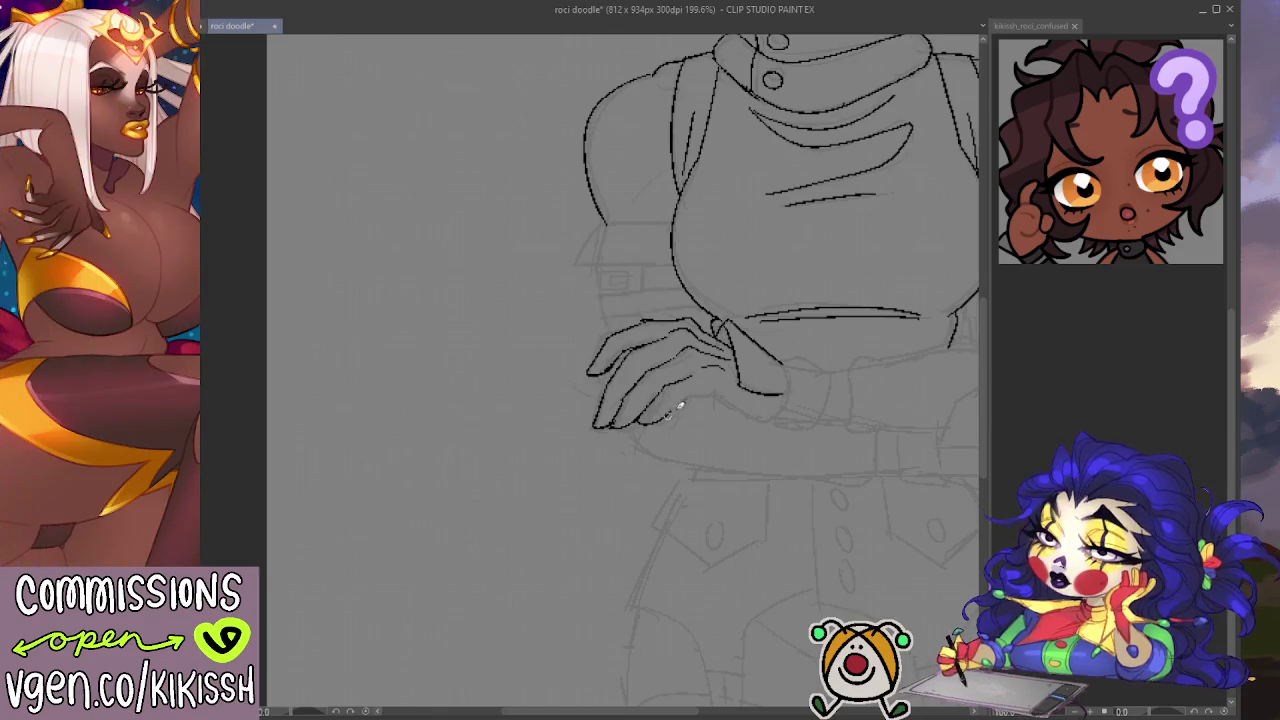
Step: Ink the lower edge of the fingers and recentre on the crossed arms
left_click_drag(710, 388, 774, 421)
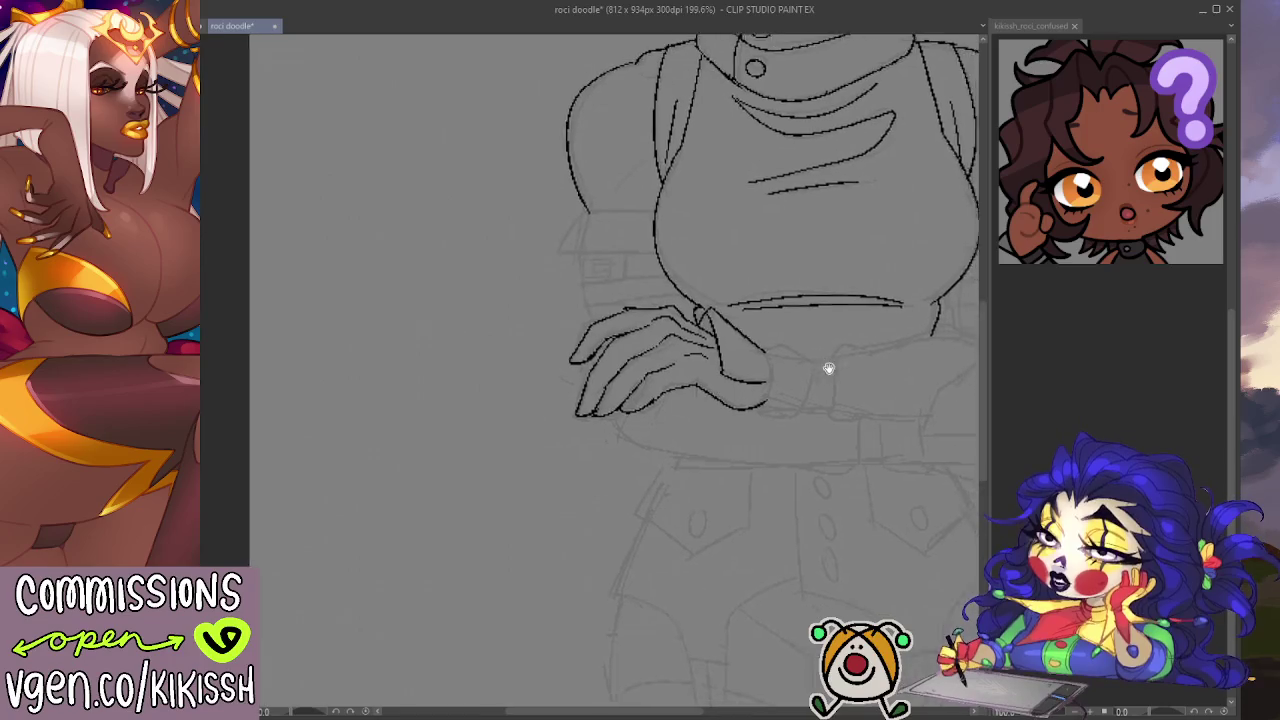
left_click_drag(826, 366, 729, 329)
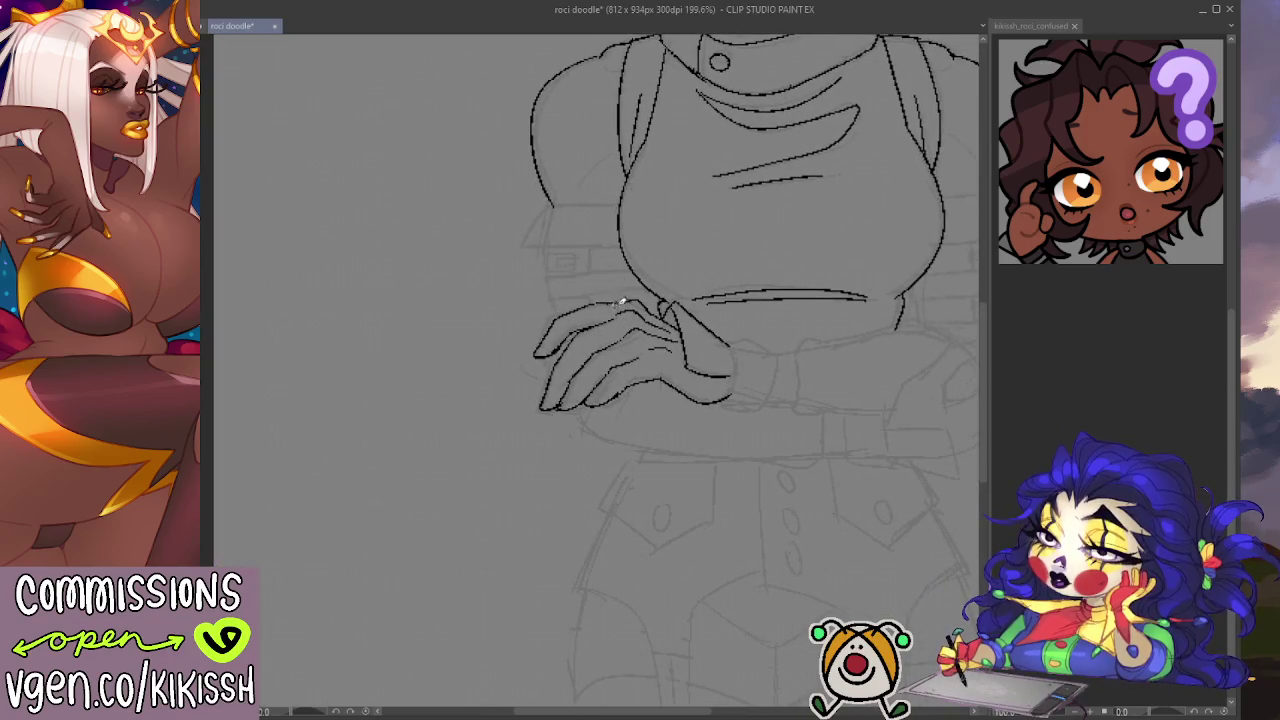
left_click_drag(628, 300, 617, 299)
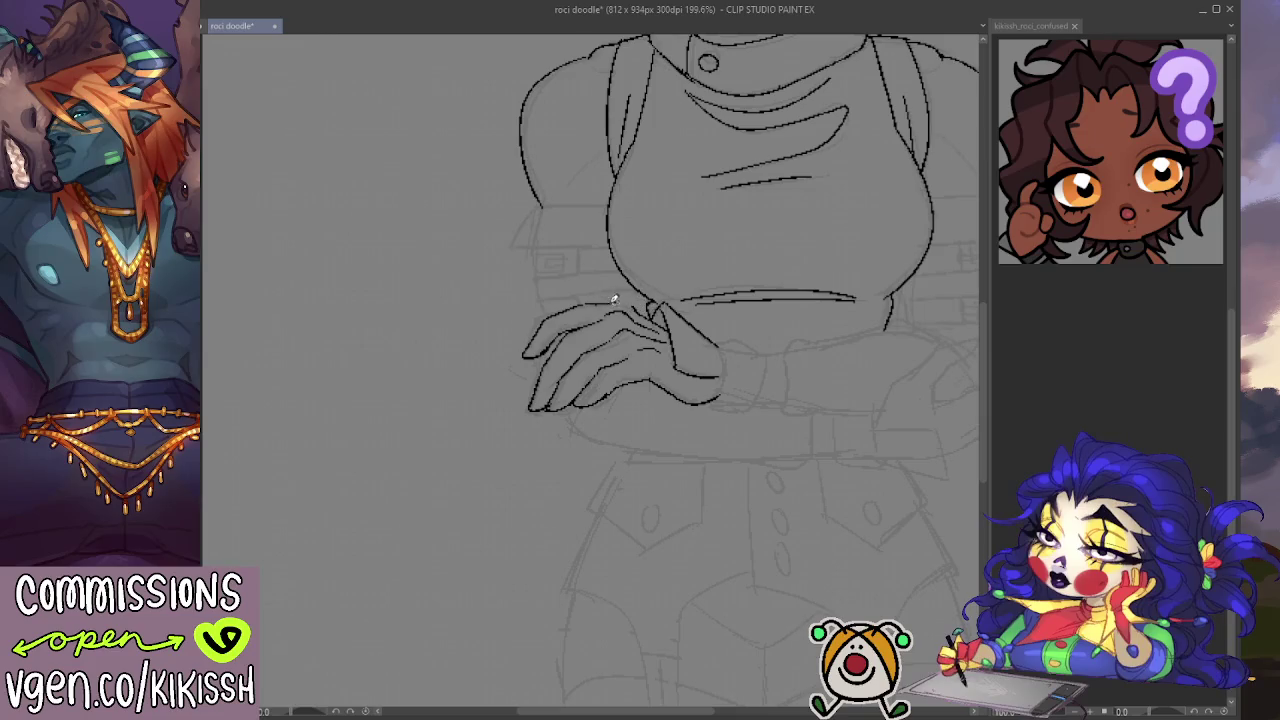
left_click_drag(699, 430, 663, 444)
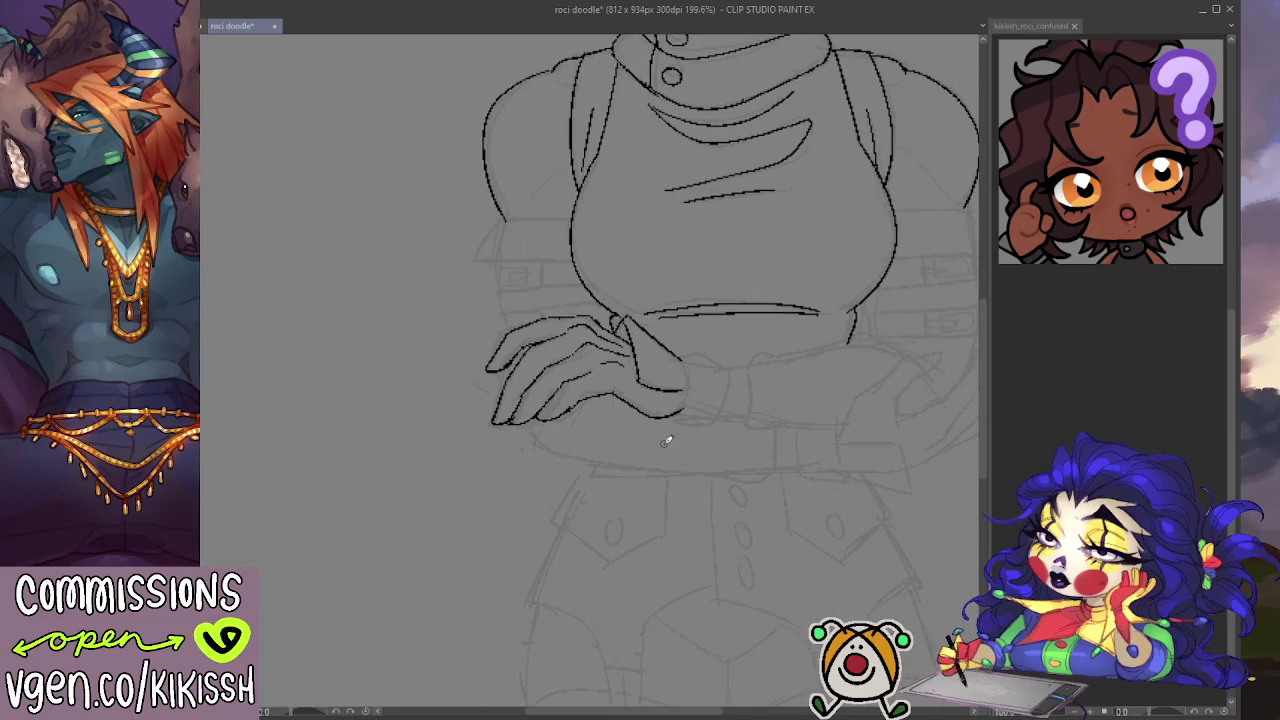
scroll(691, 460, "down", 5)
Step: Zoom to 242% and ink the knuckle detail lines on the hand
scroll(686, 457, "up", 6)
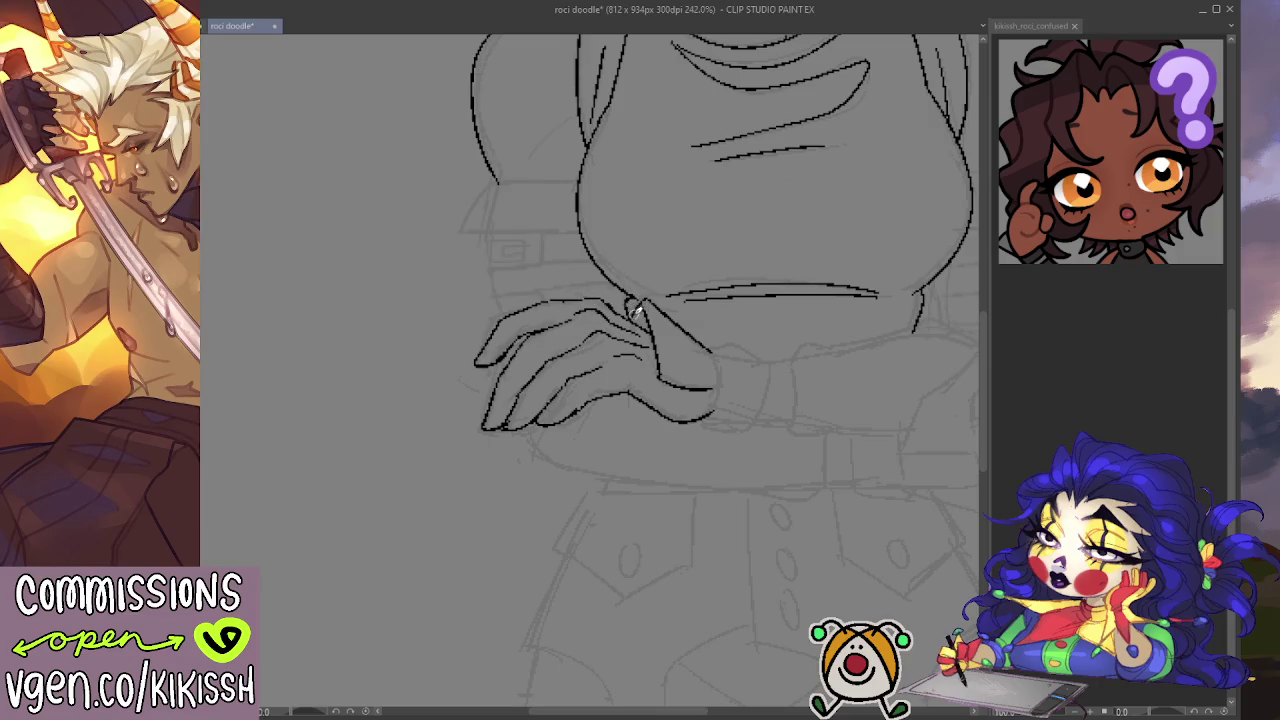
left_click_drag(592, 293, 552, 284)
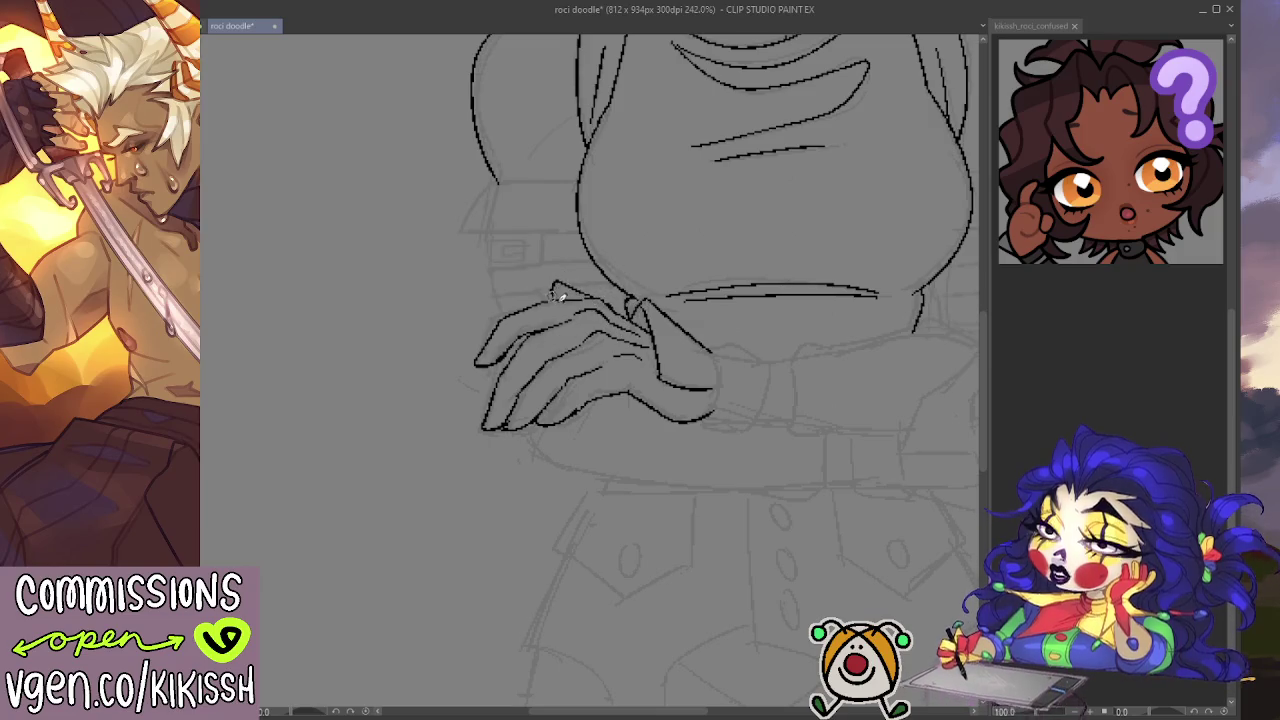
mouse_move(628, 300)
left_mouse_down()
mouse_move(642, 319)
mouse_move(556, 284)
mouse_move(602, 300)
left_mouse_up()
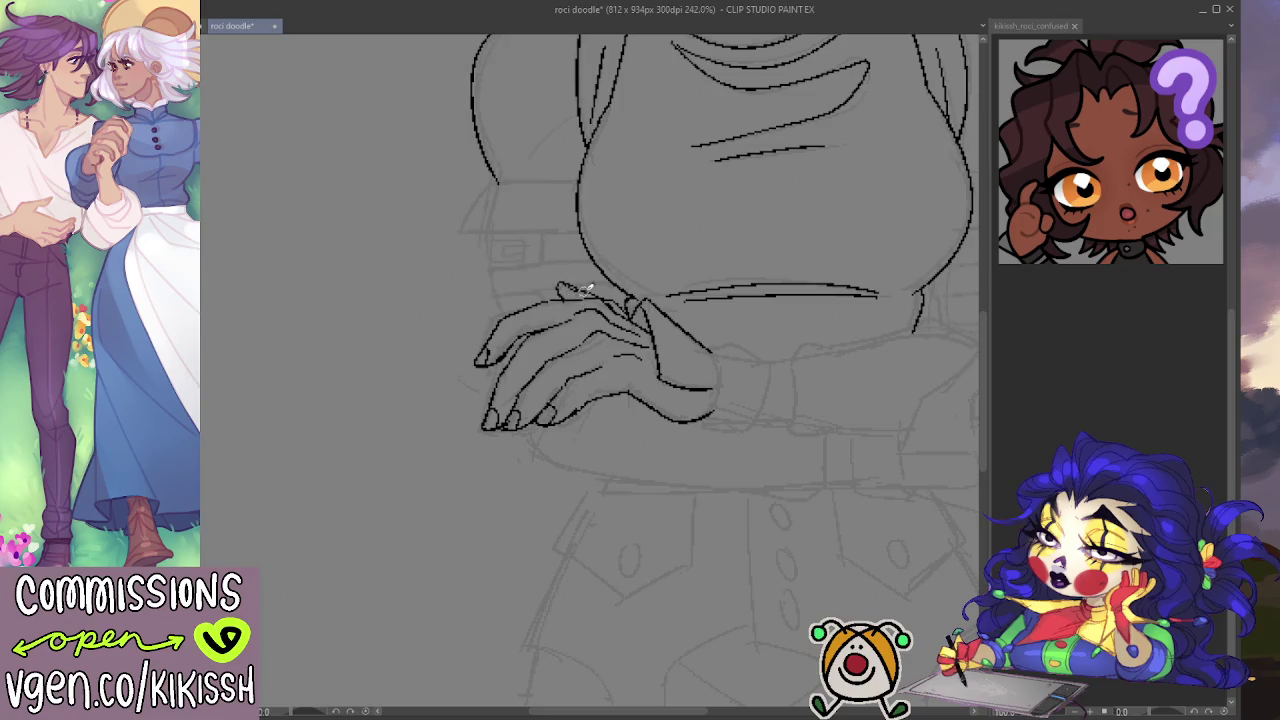
Step: Ink the sides and top edge of the sleeve cuff beside the wrist
mouse_move(771, 346)
left_mouse_down()
mouse_move(604, 340)
mouse_move(580, 382)
mouse_move(614, 388)
left_mouse_up()
left_click_drag(636, 314, 630, 383)
mouse_move(667, 318)
left_mouse_down()
mouse_move(675, 372)
mouse_move(642, 372)
left_mouse_up()
left_click_drag(590, 296, 634, 312)
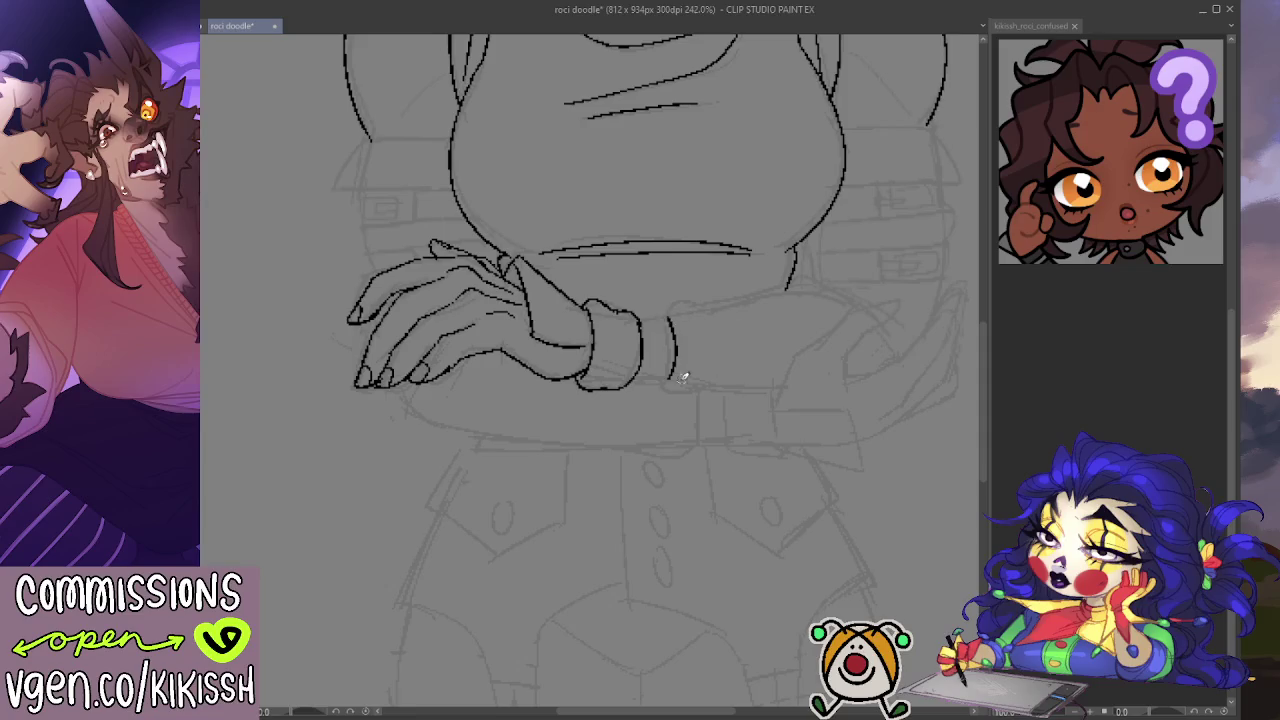
Step: Close the cuff's bottom, top and bottom-right corner
left_click_drag(632, 386, 672, 379)
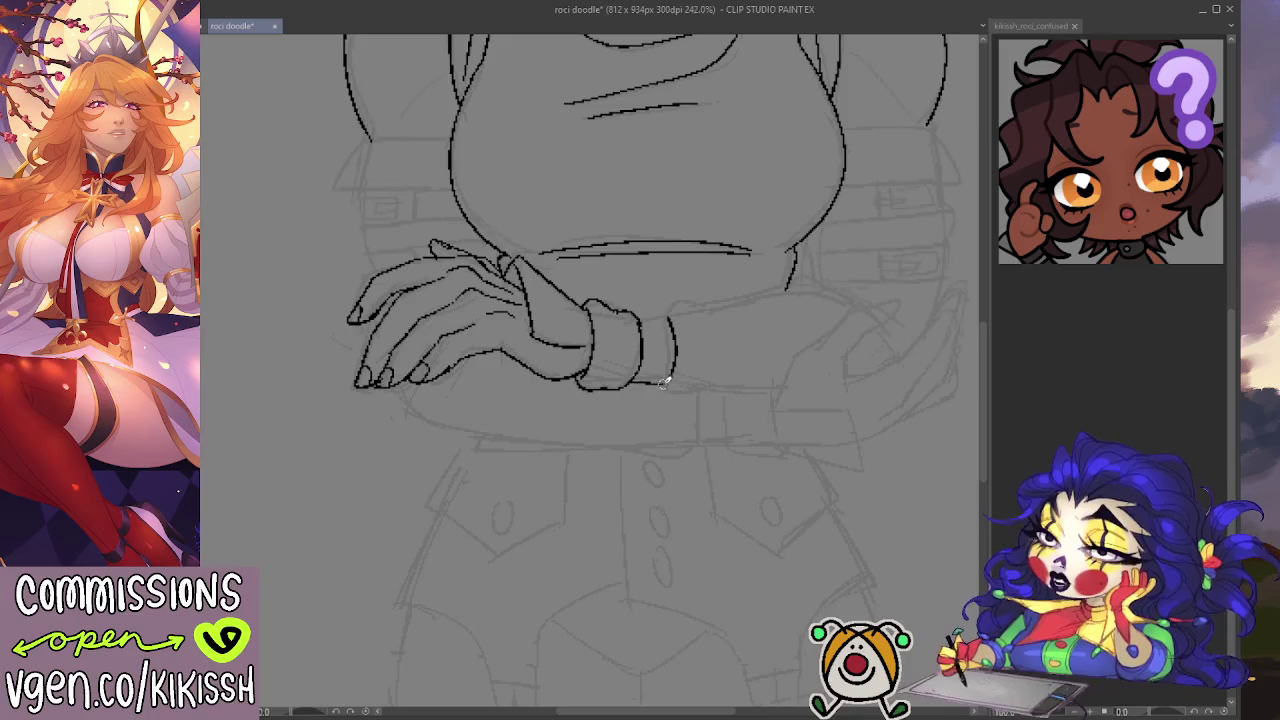
key("ctrl+z")
left_click_drag(632, 386, 664, 383)
left_click_drag(644, 316, 670, 316)
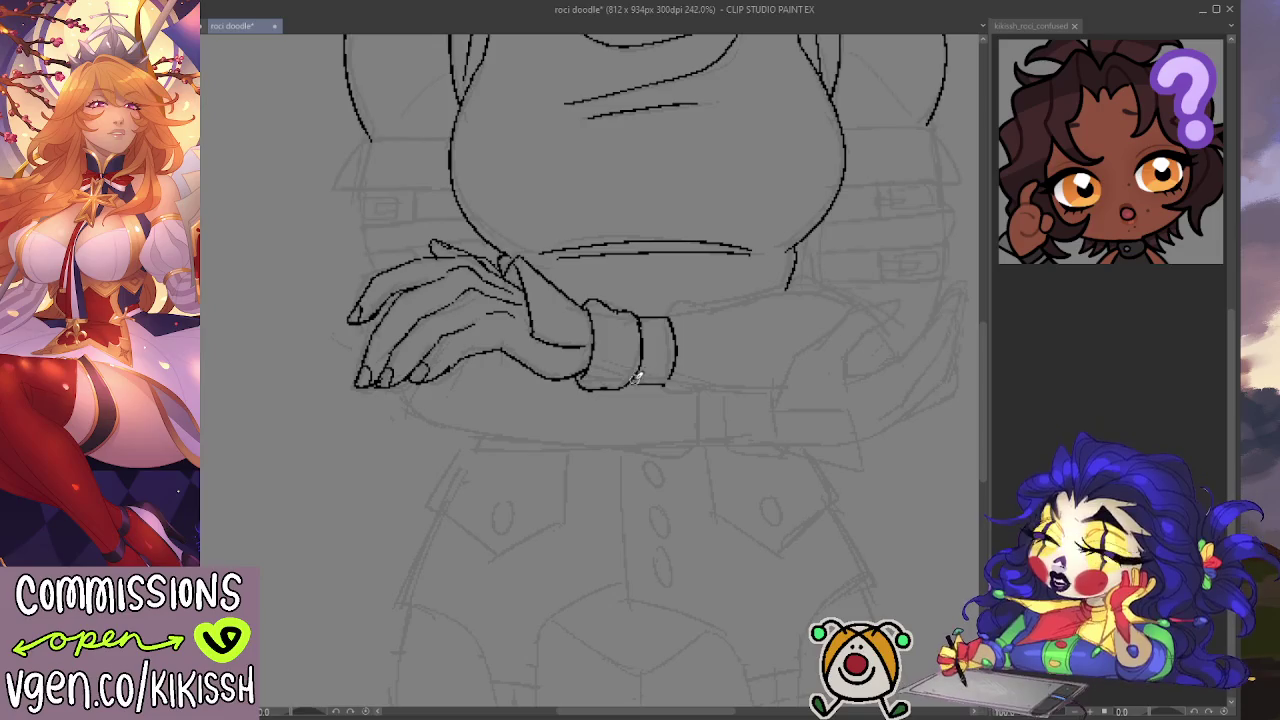
left_click_drag(660, 385, 675, 376)
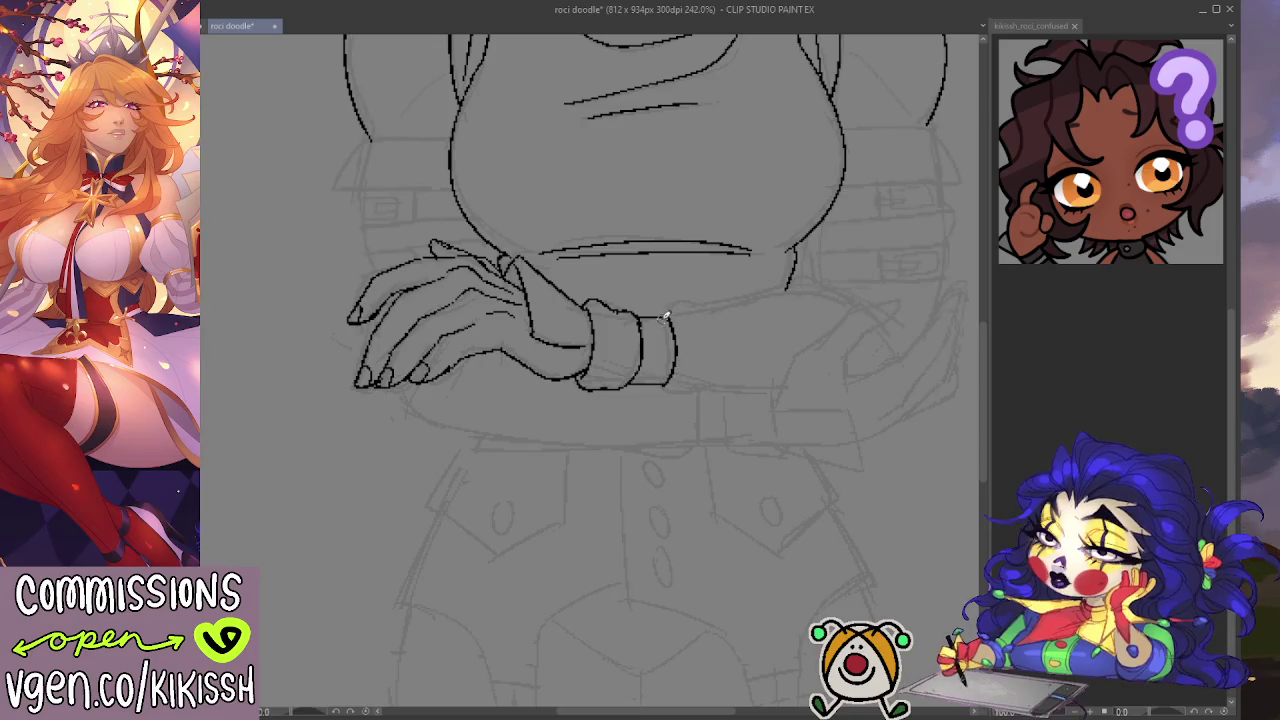
Step: Ink the sleeve's top and bottom edges across to the far side, zooming out to 150%
left_click_drag(668, 312, 762, 299)
key("ctrl+z")
mouse_move(666, 313)
left_mouse_down()
mouse_move(808, 274)
mouse_move(852, 300)
left_mouse_up()
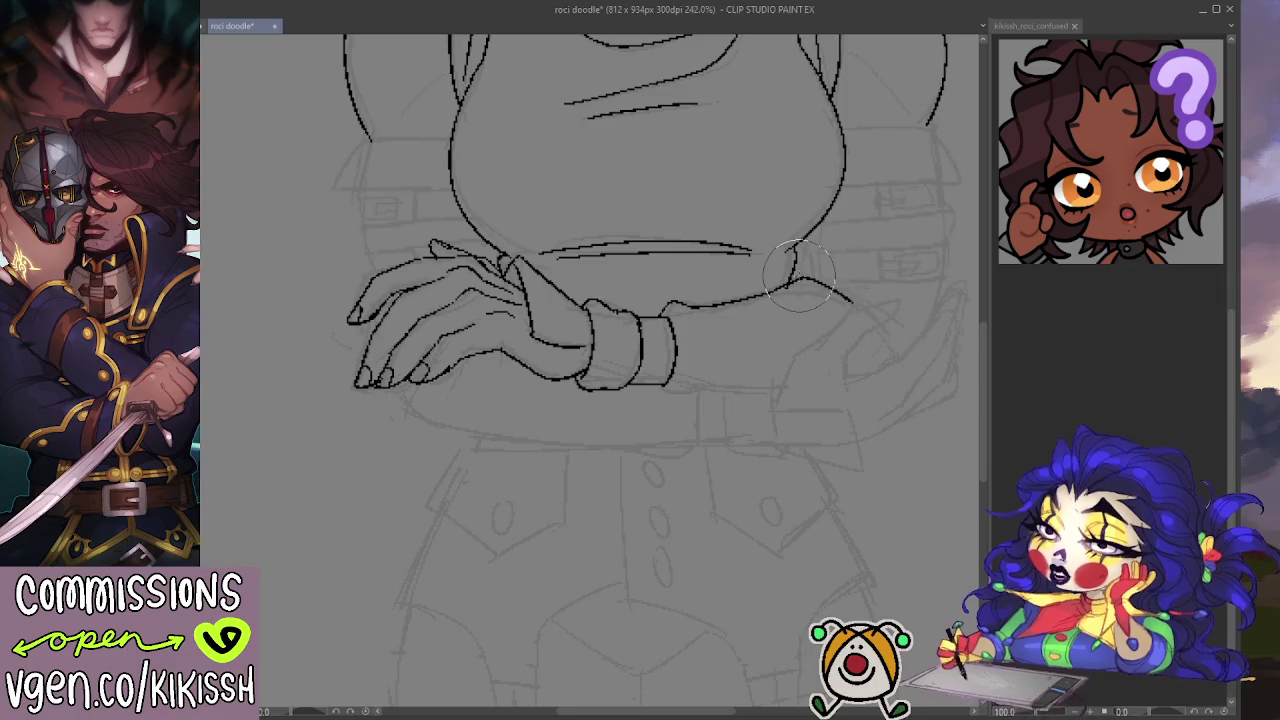
scroll(800, 275, "up", 2)
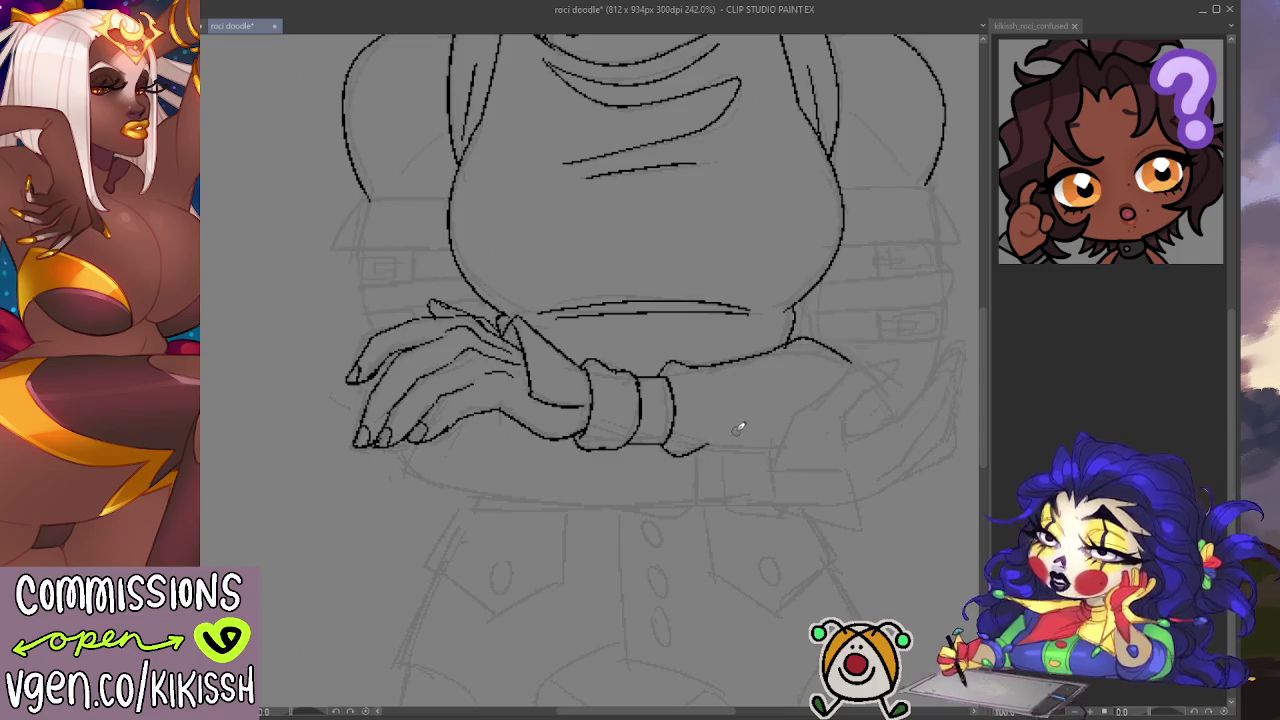
mouse_move(668, 449)
left_mouse_down()
mouse_move(790, 441)
mouse_move(781, 433)
mouse_move(866, 351)
left_mouse_up()
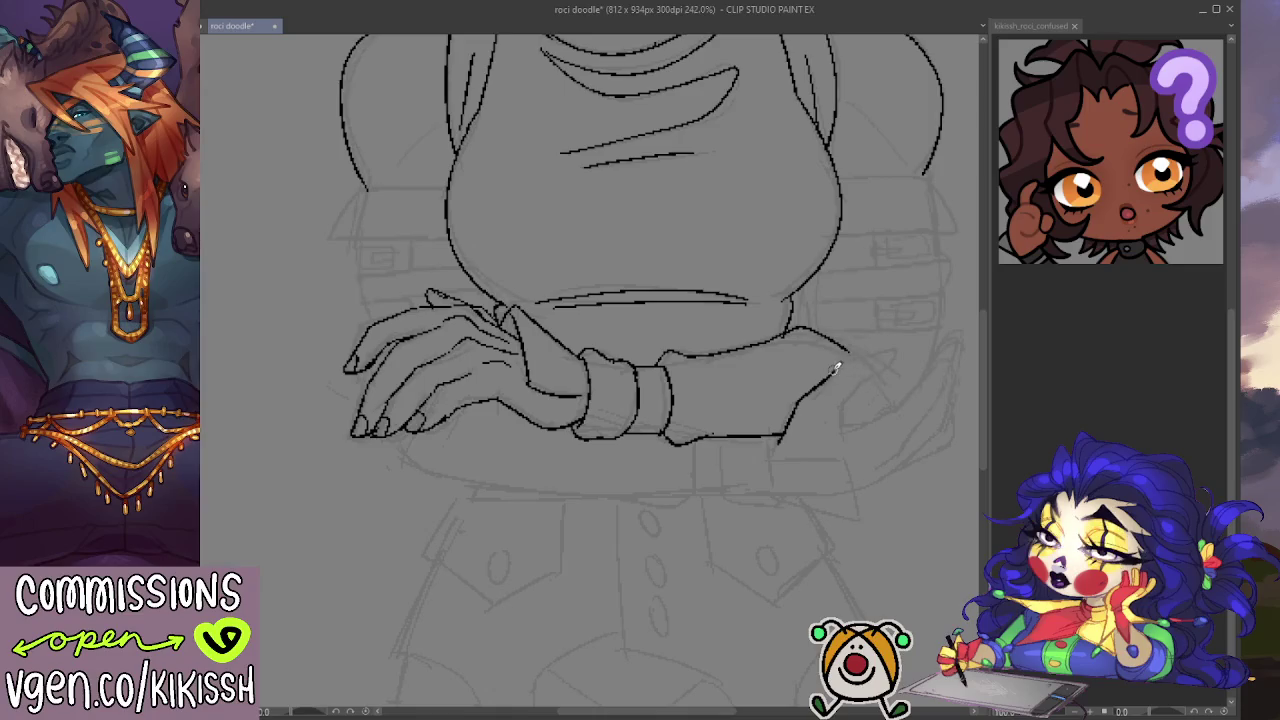
mouse_move(868, 352)
left_mouse_down()
mouse_move(871, 368)
mouse_move(838, 402)
left_mouse_up()
mouse_move(877, 420)
left_mouse_down()
mouse_move(793, 405)
mouse_move(858, 392)
left_mouse_up()
key("ctrl+z")
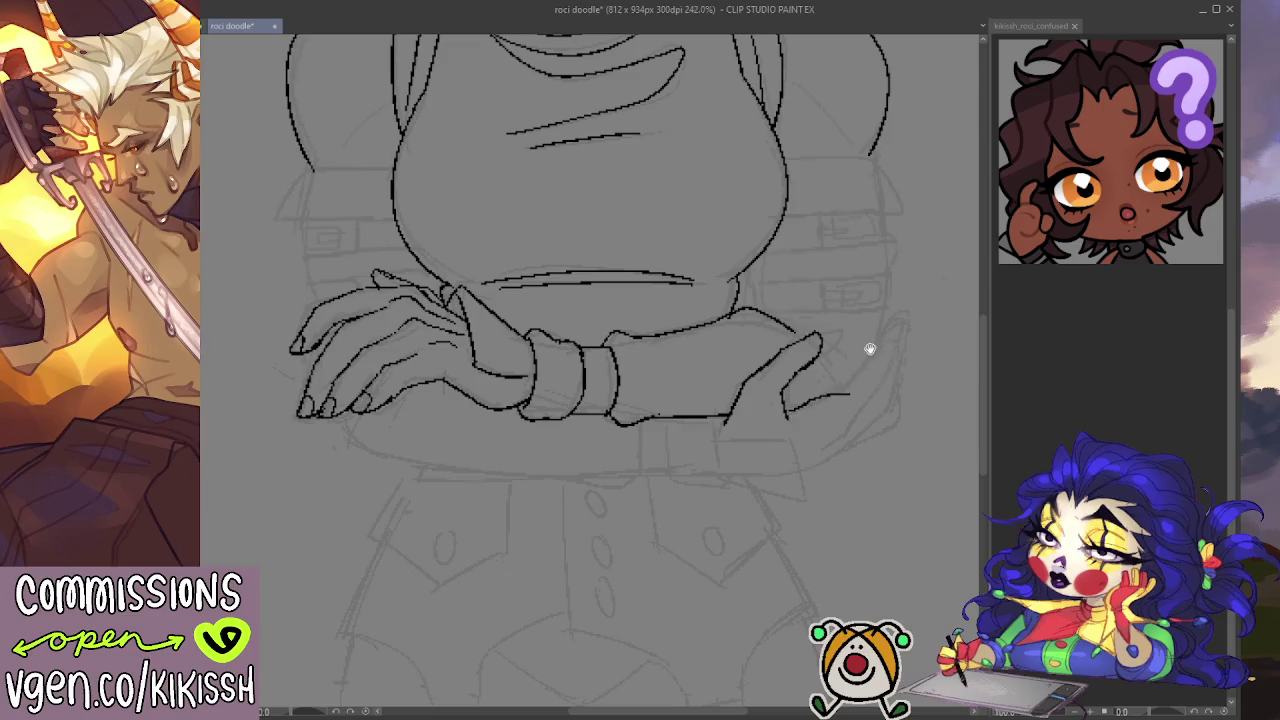
left_click_drag(870, 349, 851, 397)
scroll(853, 393, "down", 2)
scroll(840, 400, "down", 1)
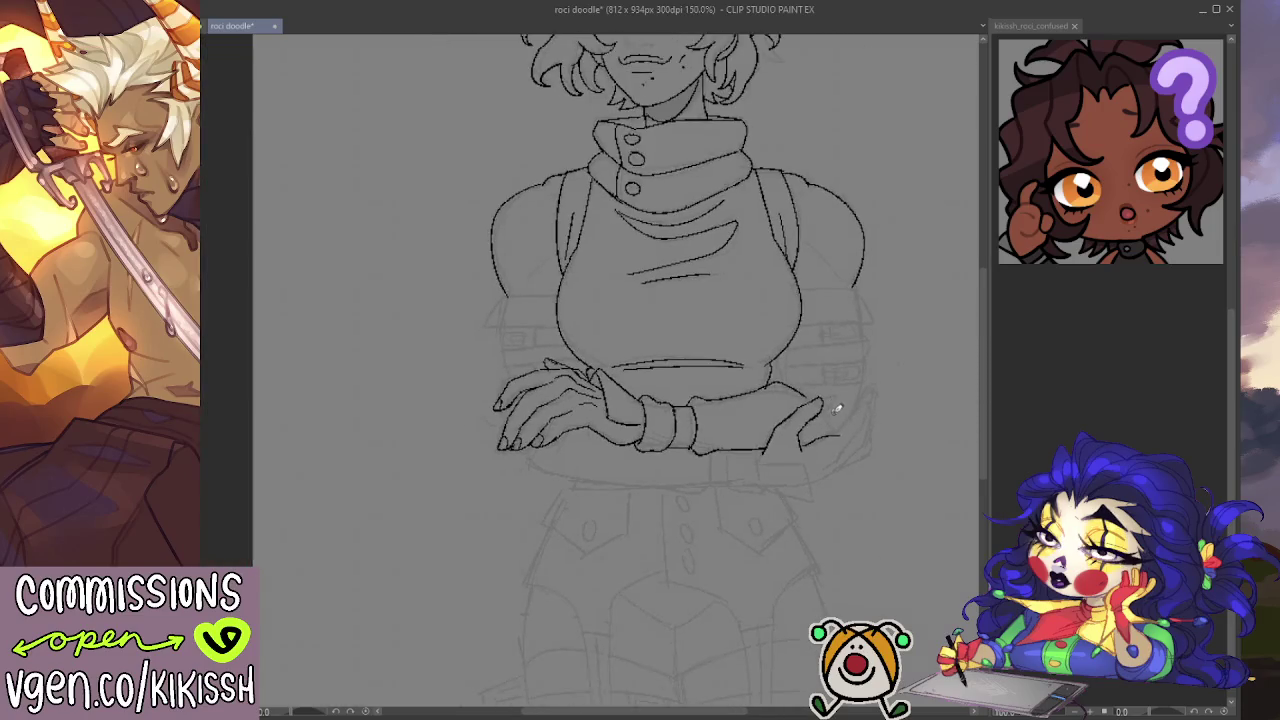
left_click_drag(839, 441, 857, 474)
scroll(835, 440, "down", 1)
scroll(826, 418, "down", 1)
scroll(826, 418, "up", 2)
scroll(828, 425, "up", 1)
left_click_drag(657, 251, 646, 391)
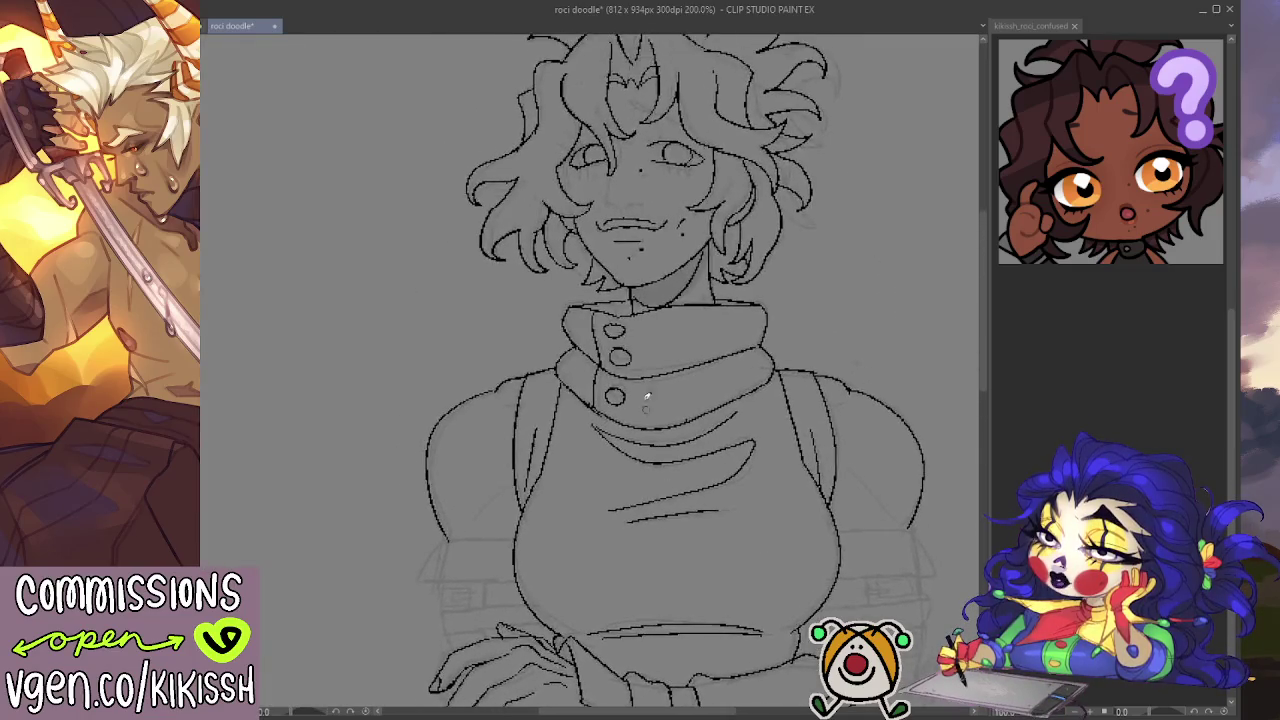
scroll(609, 371, "up", 3)
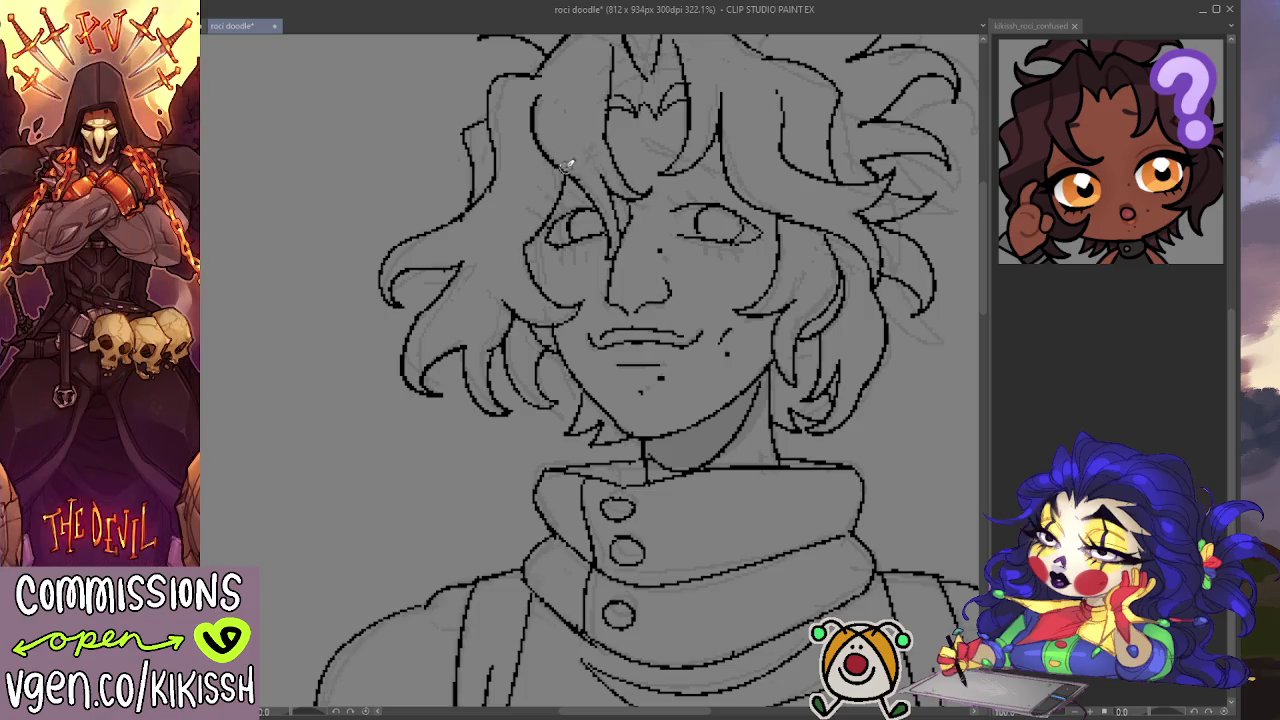
left_click_drag(562, 168, 617, 140)
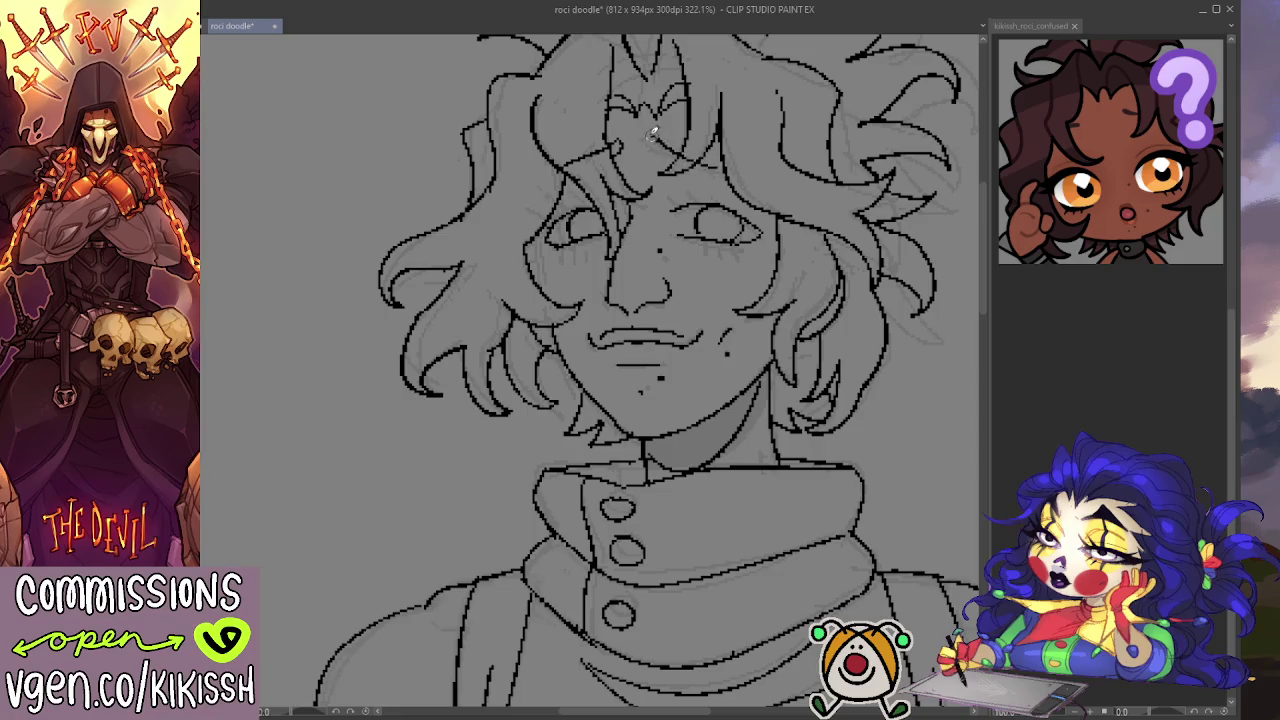
left_click_drag(650, 142, 715, 168)
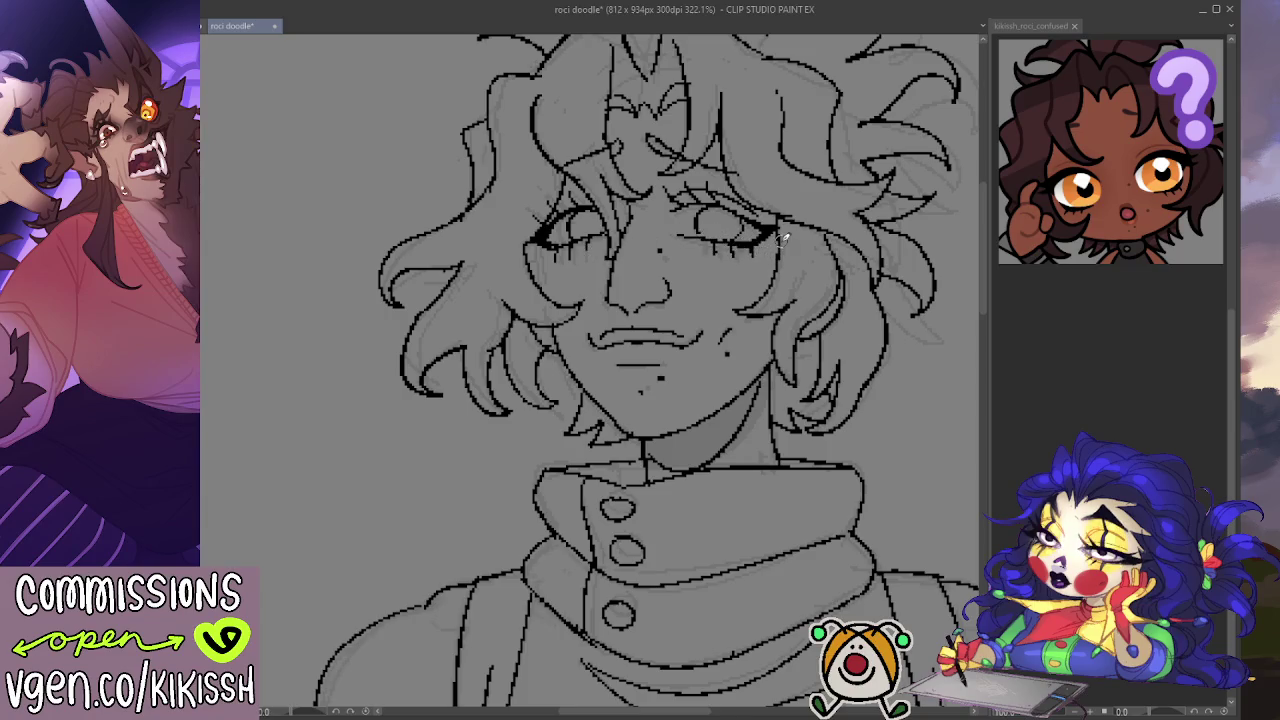
scroll(780, 240, "down", 1)
scroll(776, 242, "down", 1)
scroll(770, 245, "down", 1)
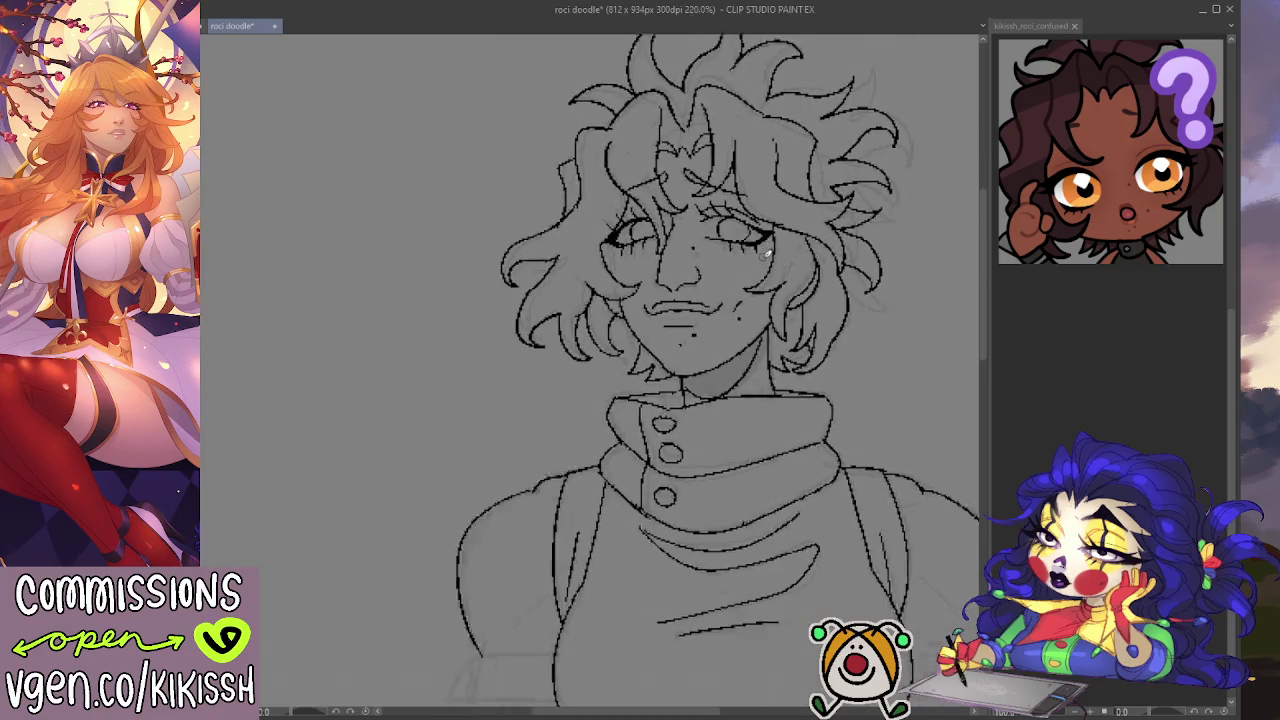
scroll(768, 254, "up", 3)
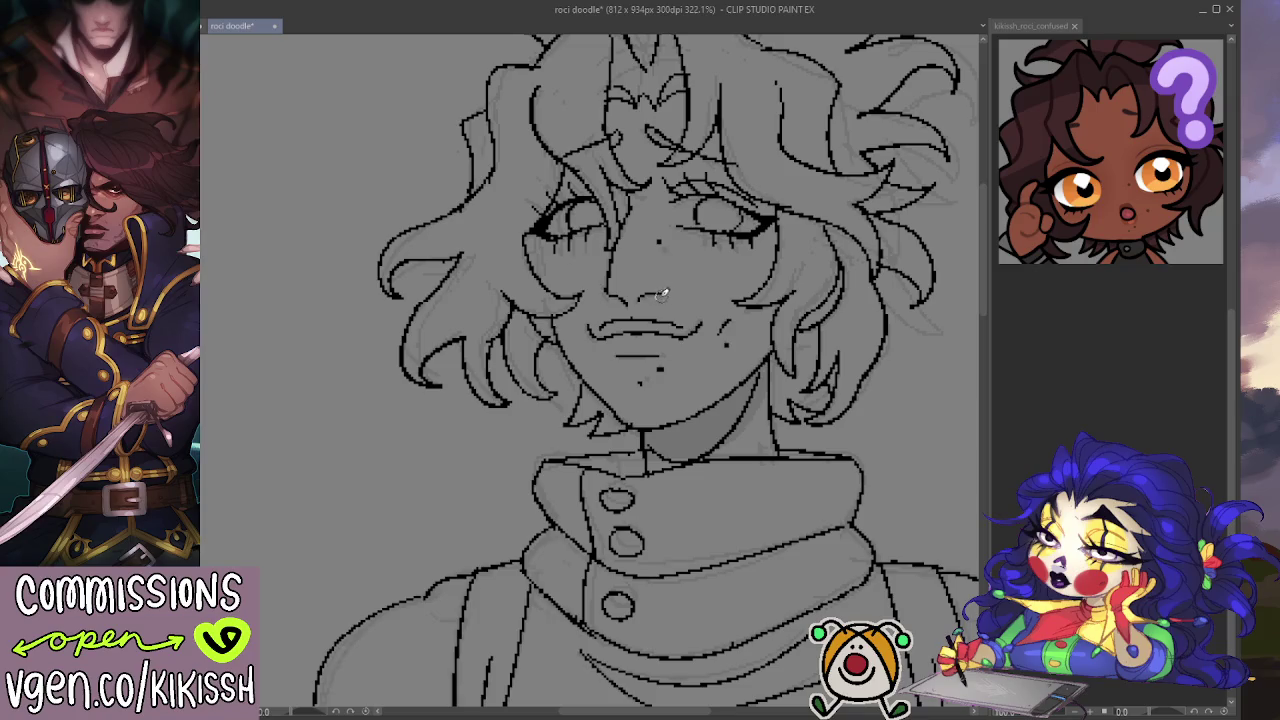
scroll(635, 236, "down", 2)
scroll(645, 242, "down", 2)
scroll(685, 310, "down", 1)
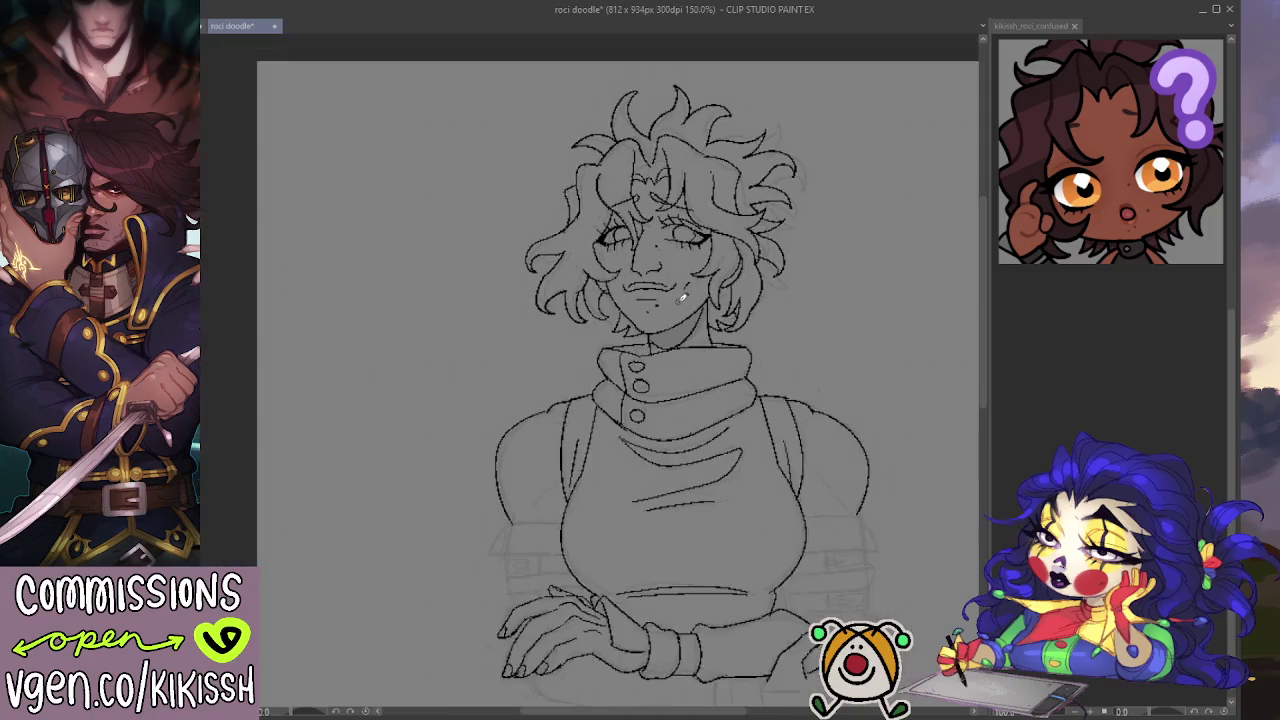
scroll(700, 320, "down", 1)
scroll(720, 330, "down", 1)
scroll(721, 322, "down", 1)
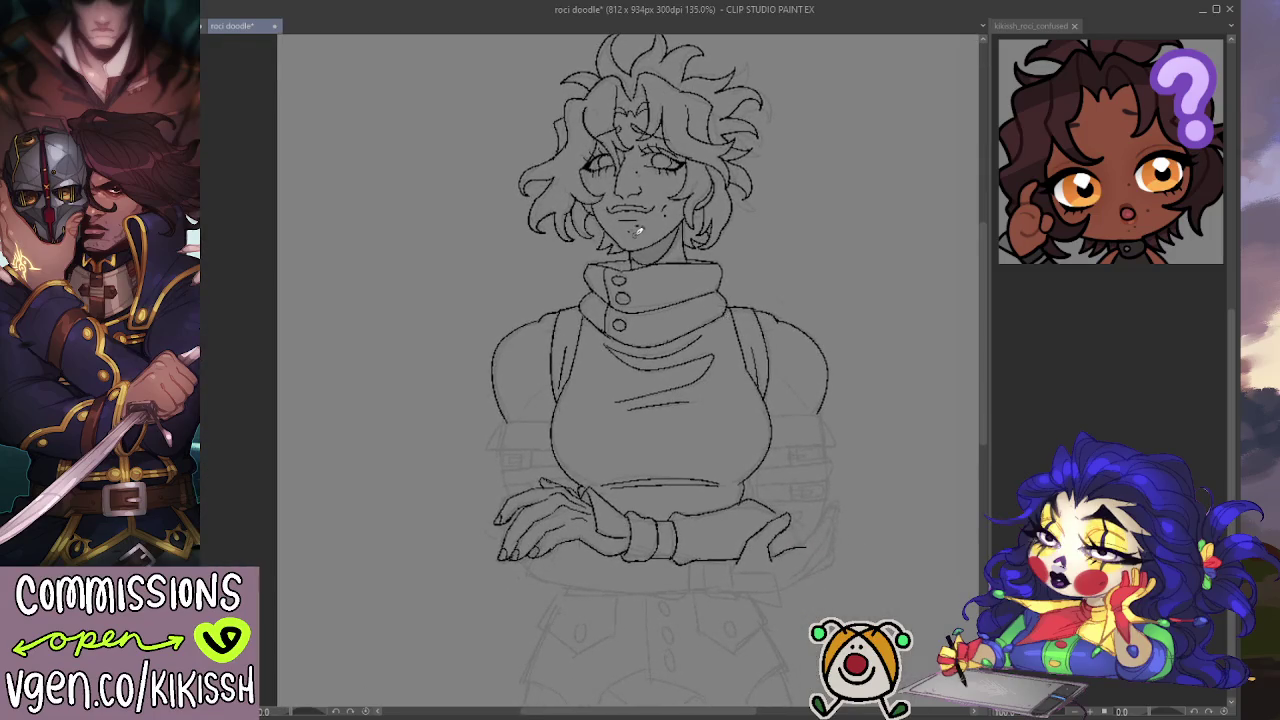
scroll(639, 233, "up", 2)
scroll(603, 345, "up", 1)
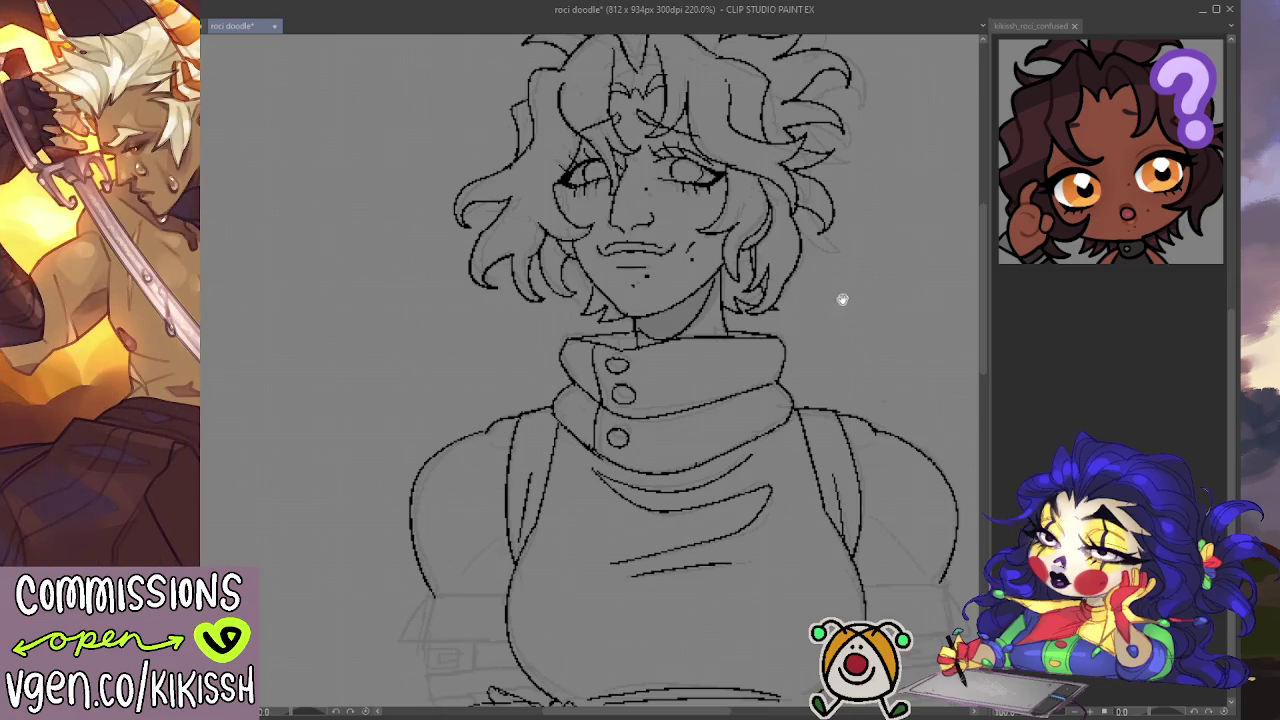
left_click_drag(842, 299, 863, 340)
scroll(866, 330, "down", 5)
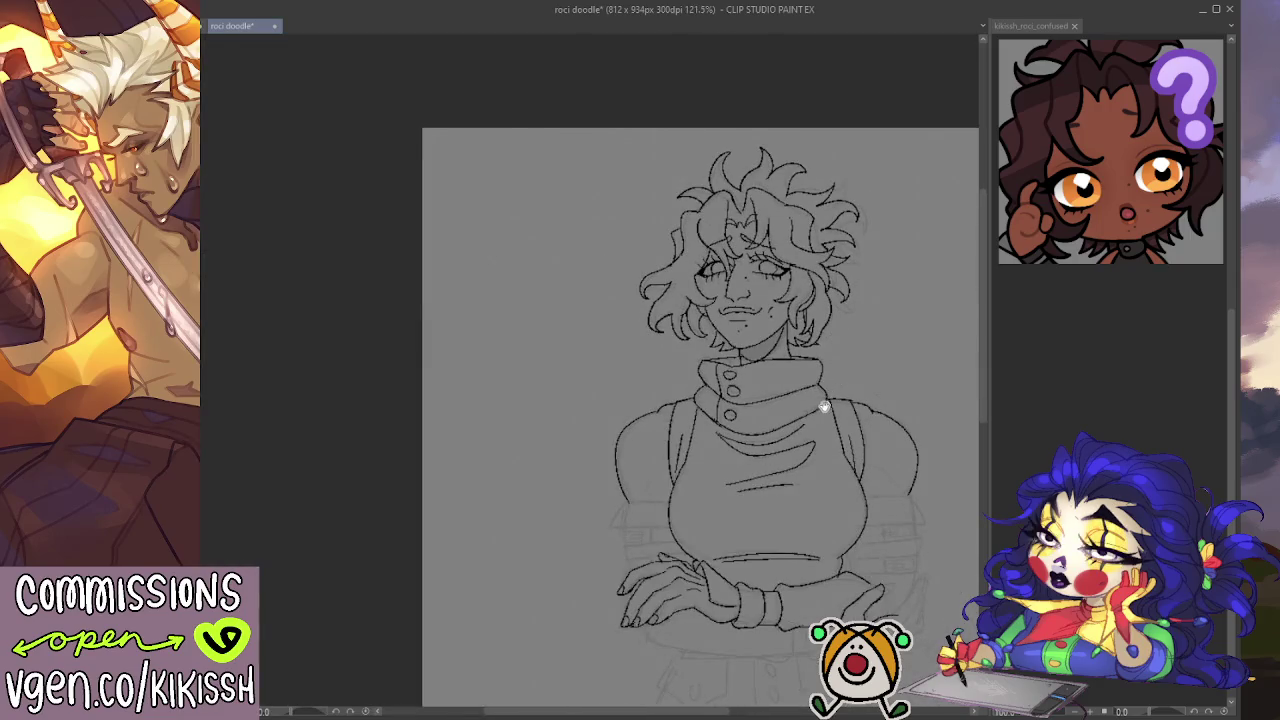
scroll(795, 358, "up", 5)
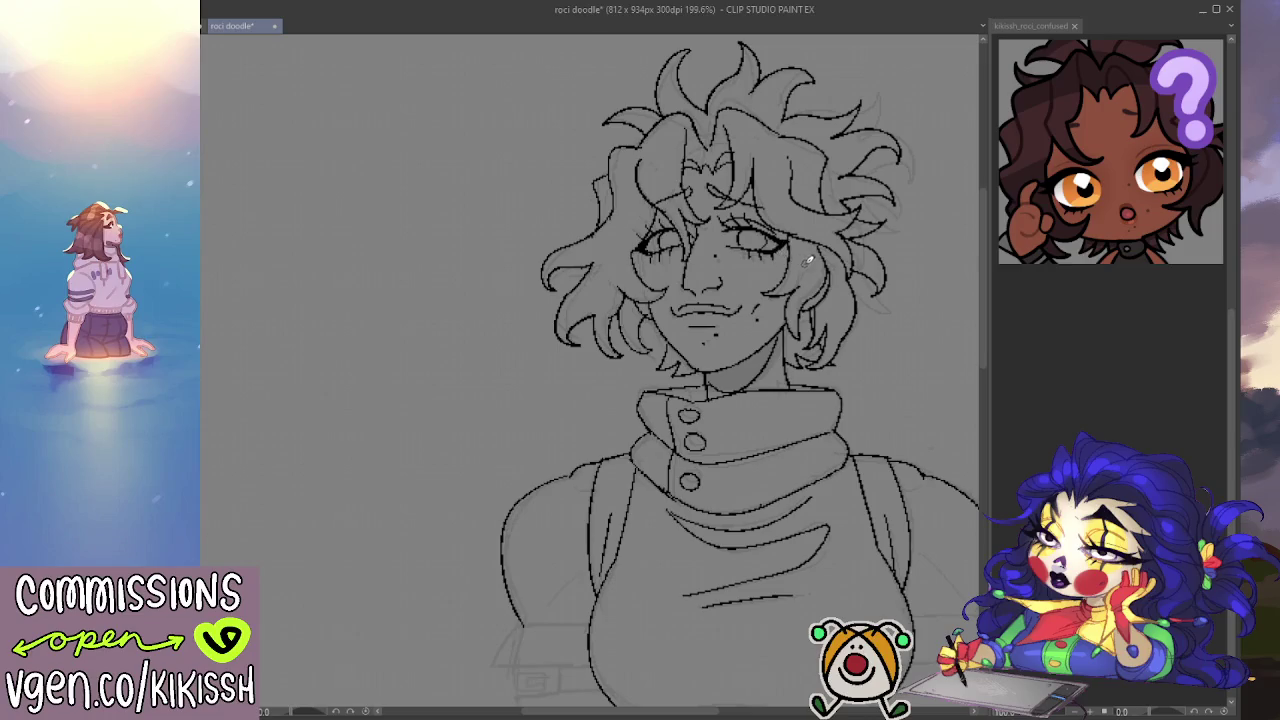
scroll(808, 261, "down", 2)
mouse_move(818, 330)
left_mouse_down()
mouse_move(746, 414)
mouse_move(658, 422)
left_mouse_up()
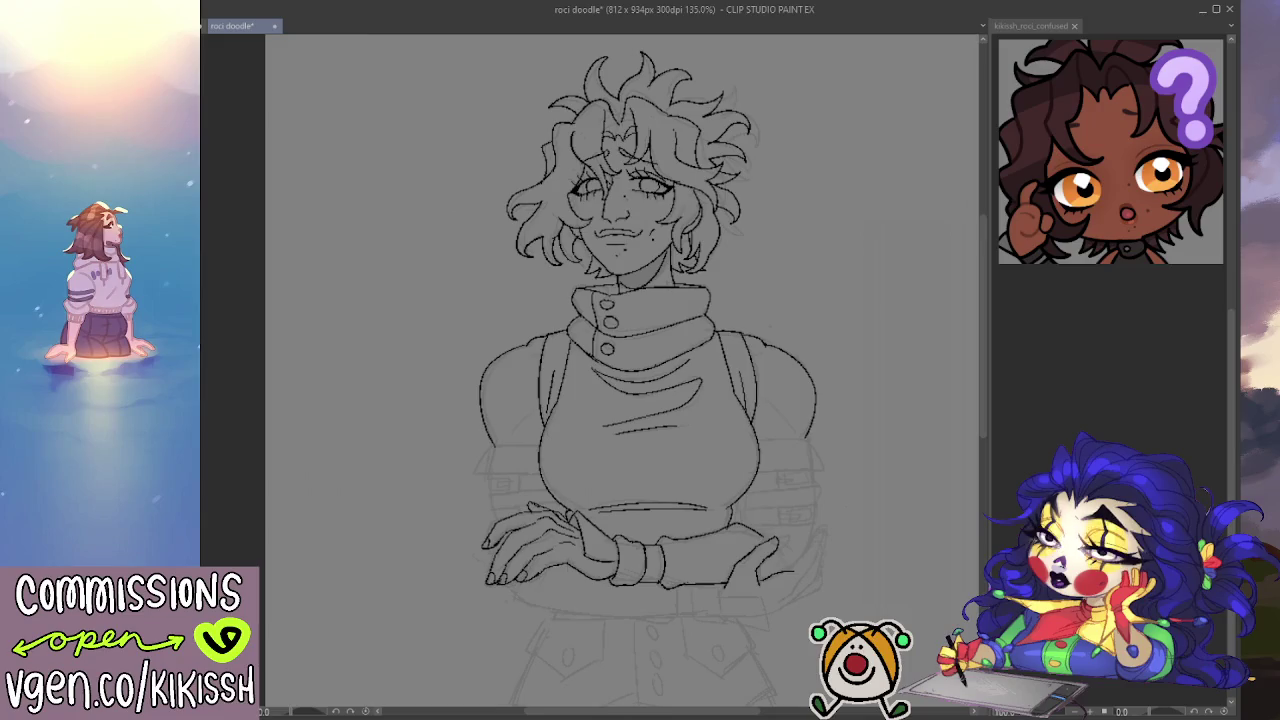
key("ctrl+s")
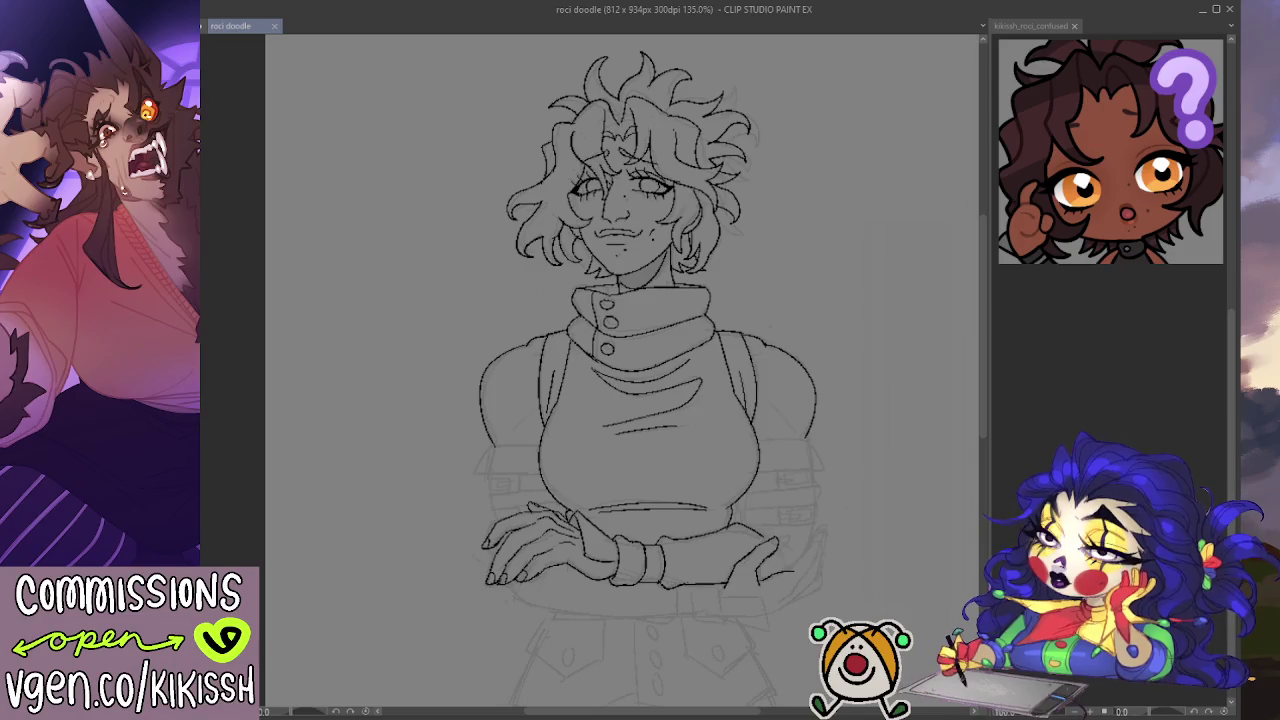
Step: At 200% zoom, ink the gripping hand's outer finger outline up and down
scroll(695, 525, "up", 2)
mouse_move(695, 455)
left_mouse_down()
mouse_move(695, 530)
mouse_move(710, 390)
left_mouse_up()
key("ctrl+z")
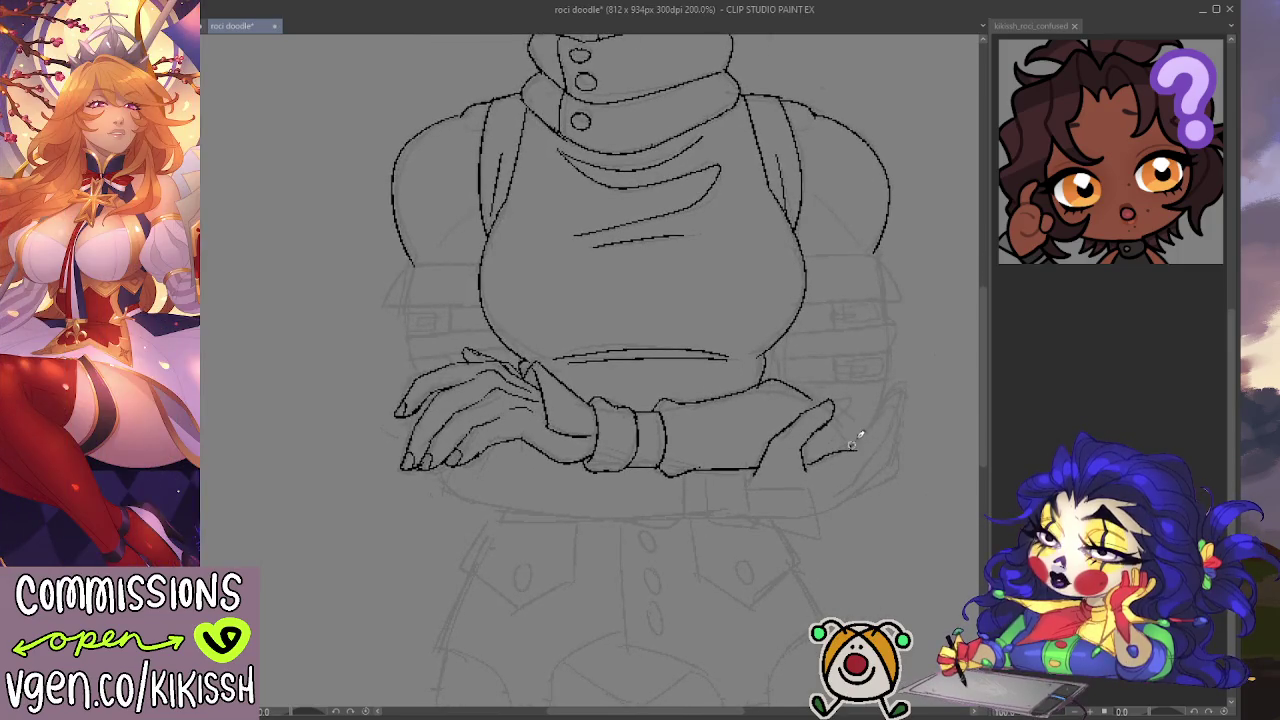
left_click_drag(851, 448, 869, 430)
left_click_drag(866, 434, 886, 398)
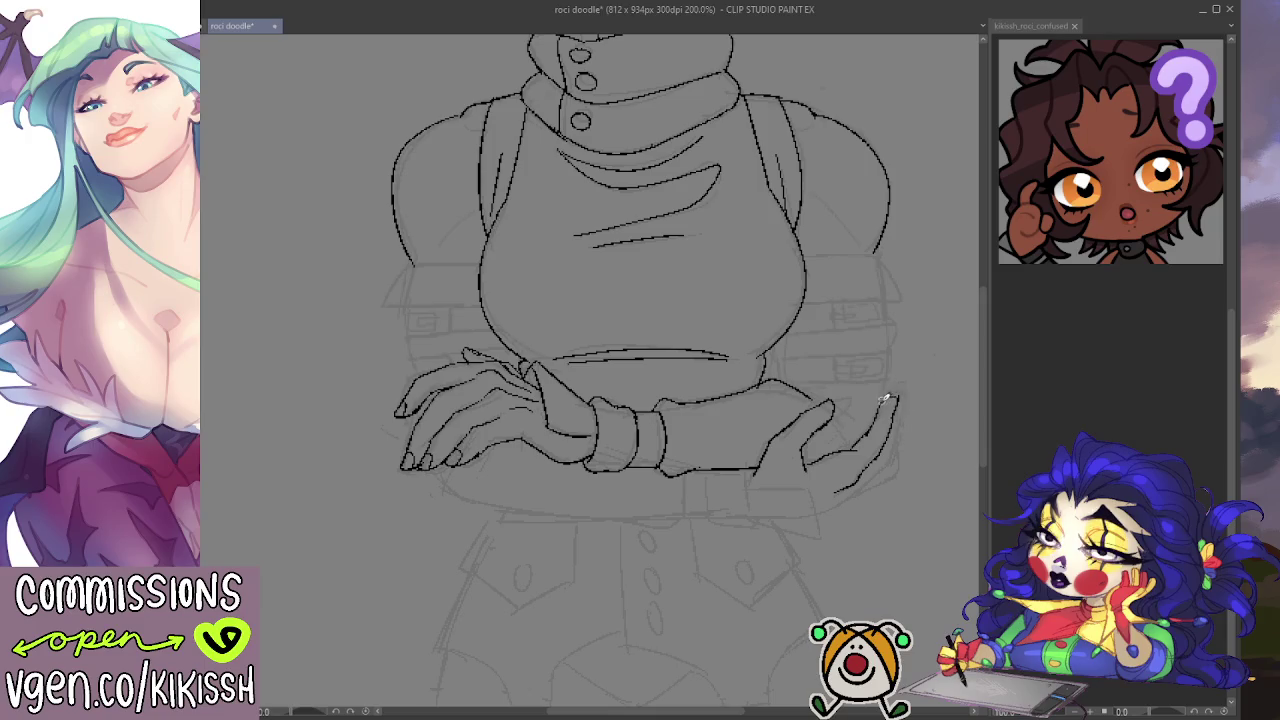
mouse_move(899, 407)
left_mouse_down()
mouse_move(896, 437)
mouse_move(858, 487)
left_mouse_up()
Step: Mirror the canvas horizontally and recentre the hands to rework the lower outline
left_click_drag(886, 444, 897, 441)
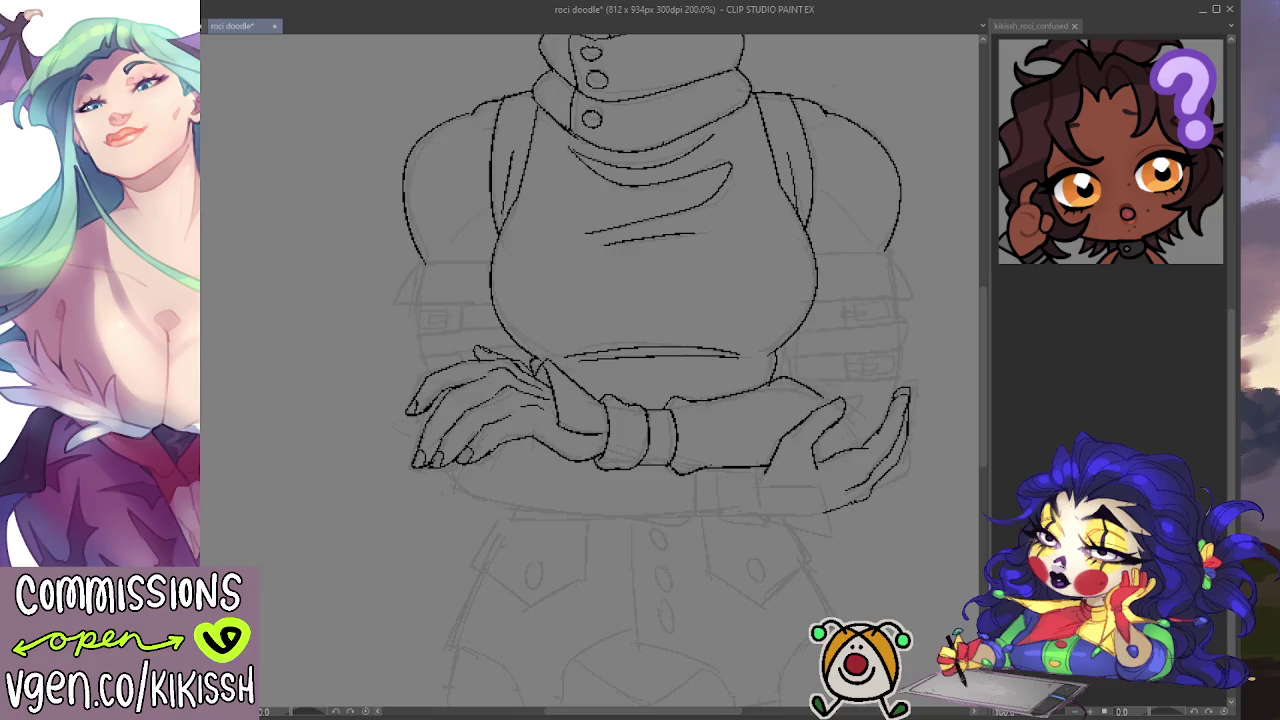
key("h")
mouse_move(329, 291)
left_mouse_down()
mouse_move(571, 286)
mouse_move(609, 263)
left_mouse_up()
left_click_drag(365, 455, 386, 345)
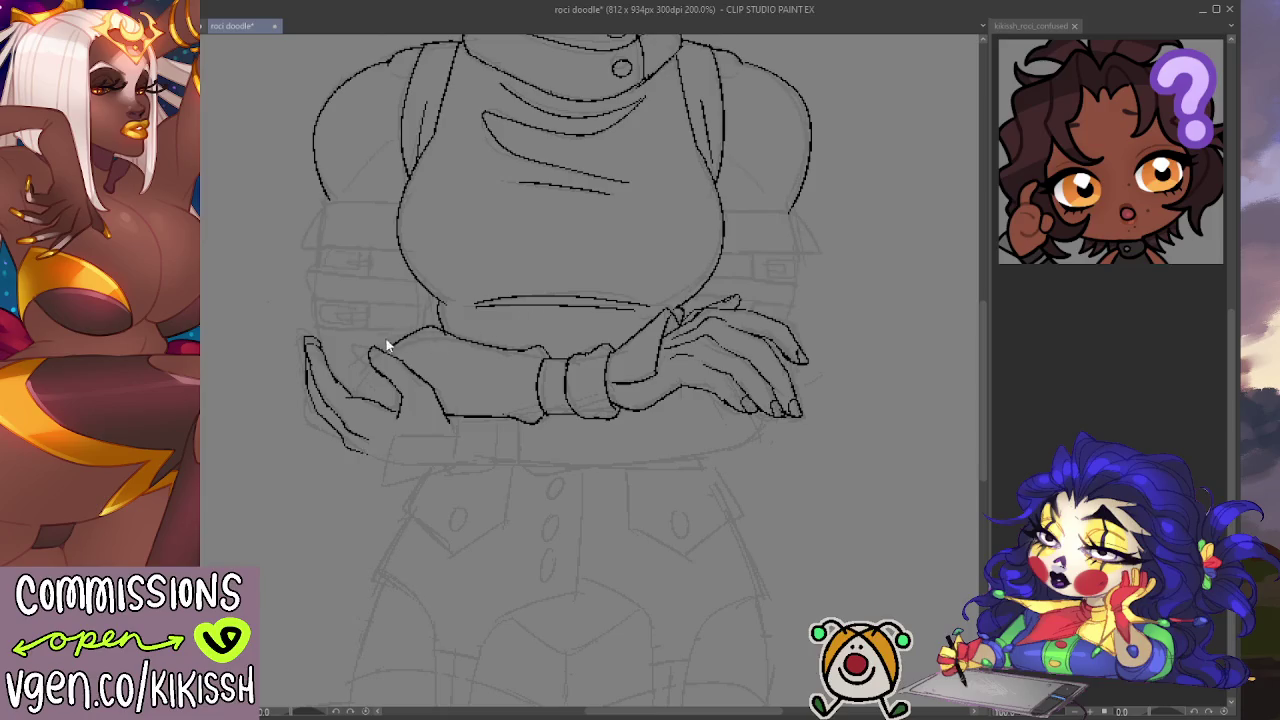
Step: Erase the hand's old outer finger and lower outline and redraw its left edge
mouse_move(310, 365)
left_mouse_down()
mouse_move(318, 410)
mouse_move(370, 432)
mouse_move(310, 388)
left_mouse_up()
left_click_drag(304, 340, 336, 382)
mouse_move(350, 425)
left_mouse_down()
mouse_move(309, 349)
mouse_move(320, 325)
mouse_move(348, 387)
left_mouse_up()
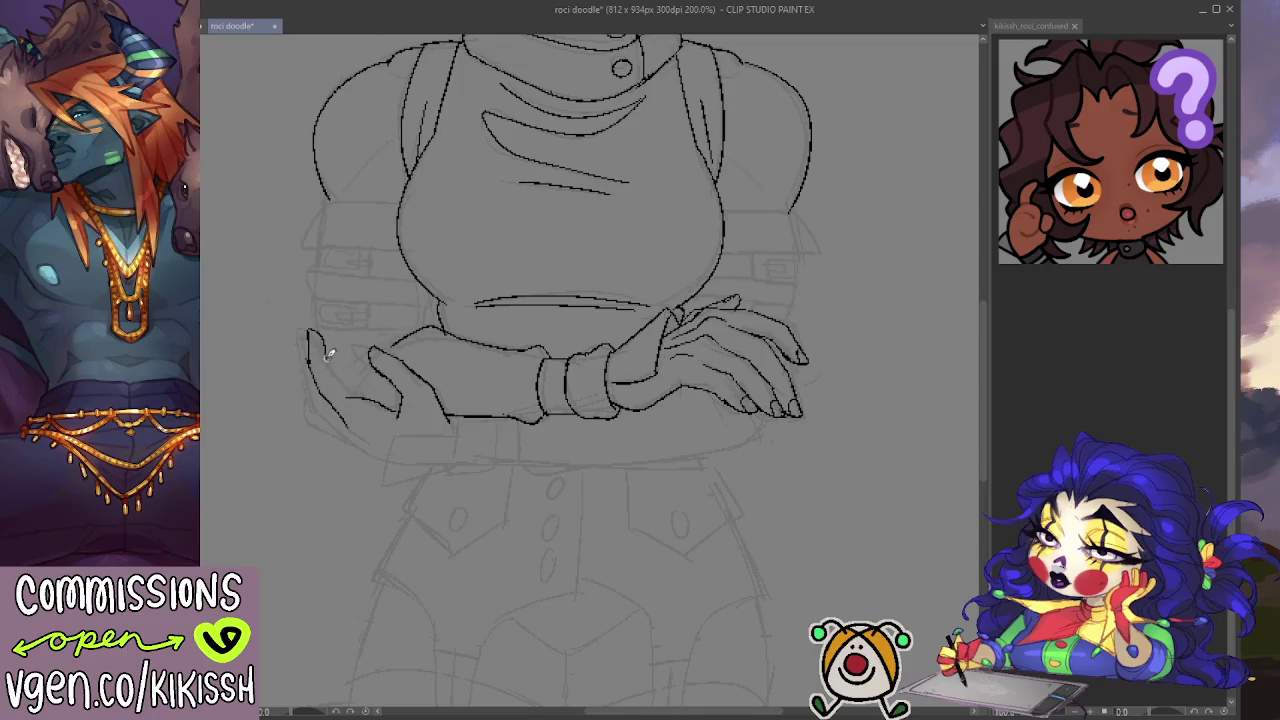
key("e")
key("p")
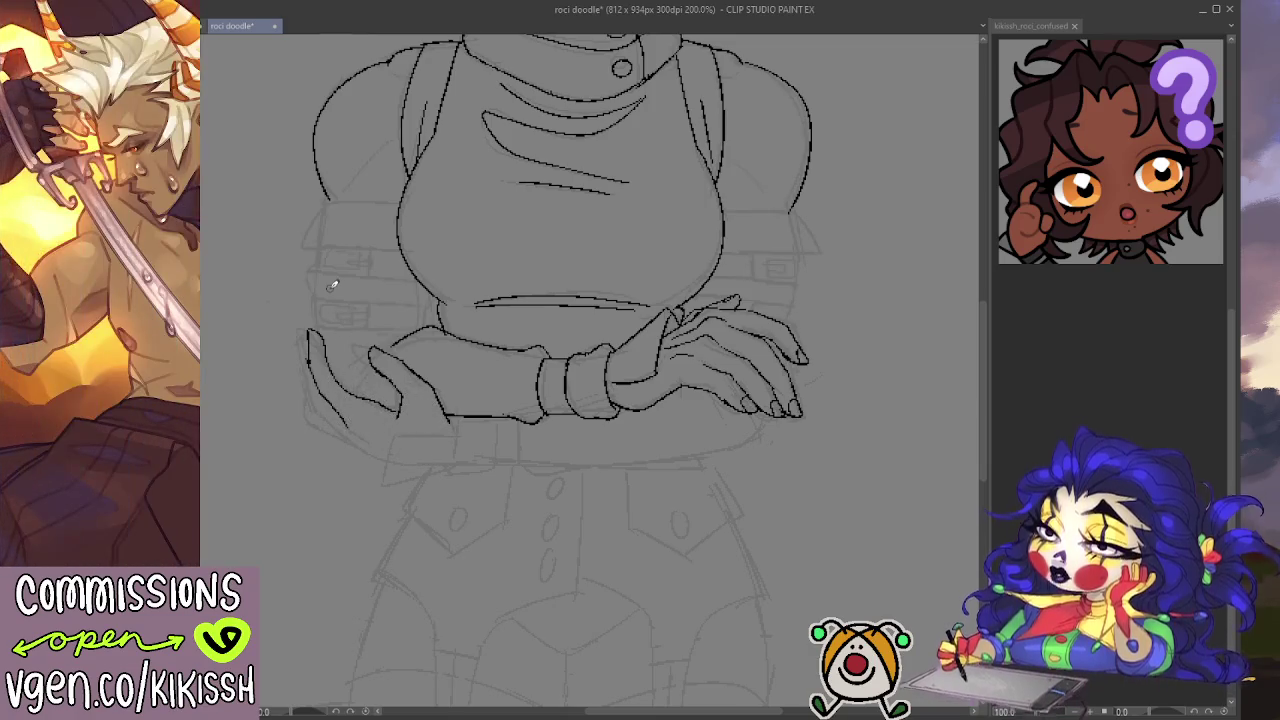
key("e")
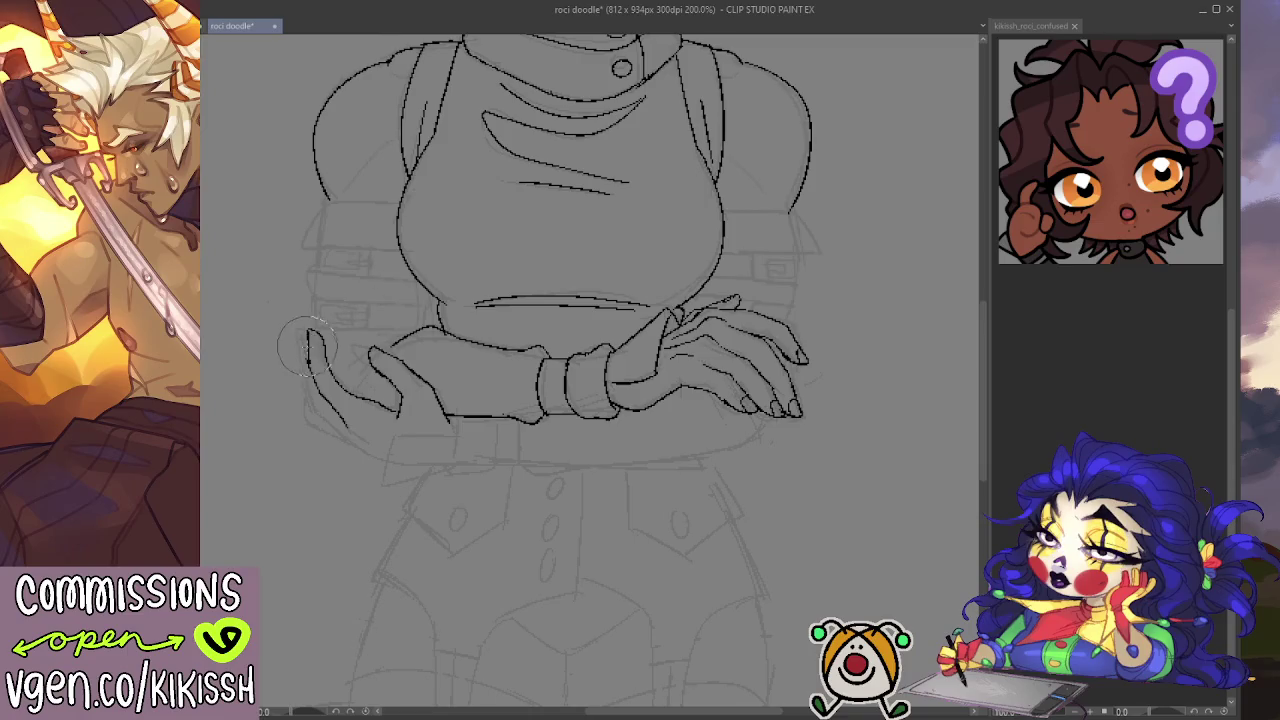
key("p")
Step: Redraw a longer curved thumb and the lower palm edge, then flip the view back
left_click_drag(302, 336, 305, 366)
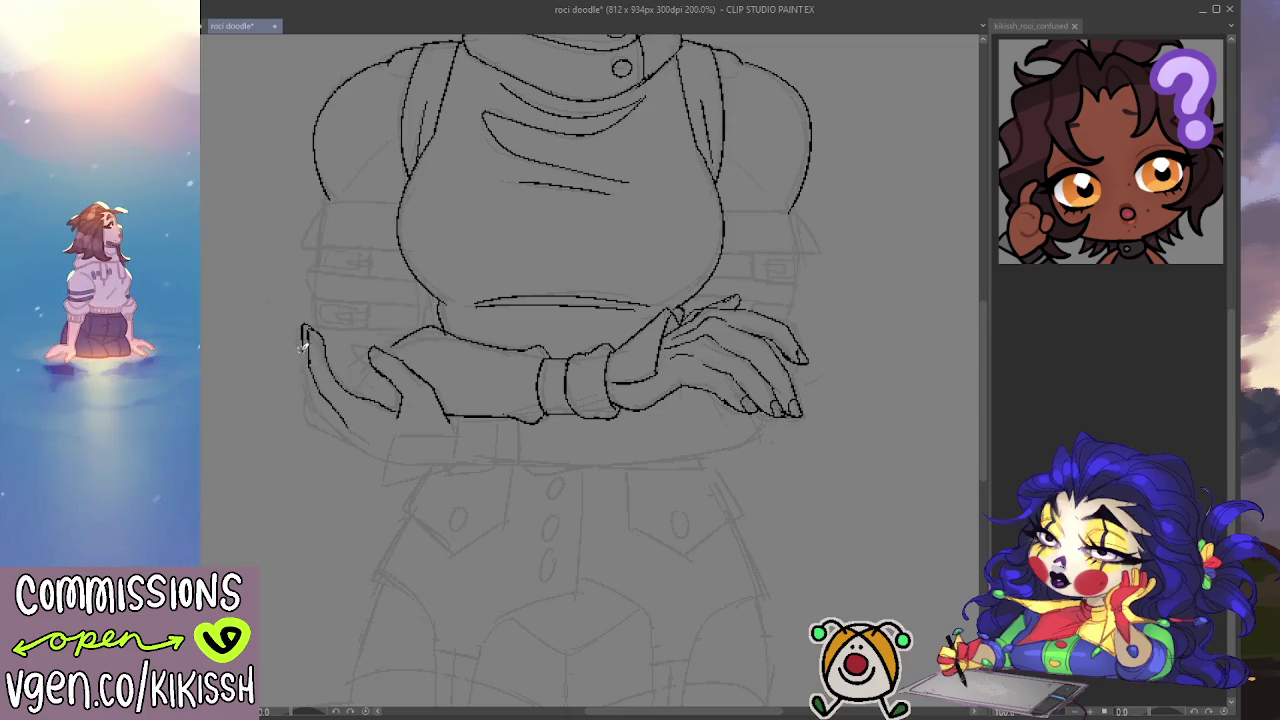
left_click_drag(304, 372, 346, 436)
mouse_move(348, 440)
left_mouse_down()
mouse_move(395, 454)
mouse_move(306, 416)
mouse_move(301, 389)
mouse_move(323, 337)
left_mouse_up()
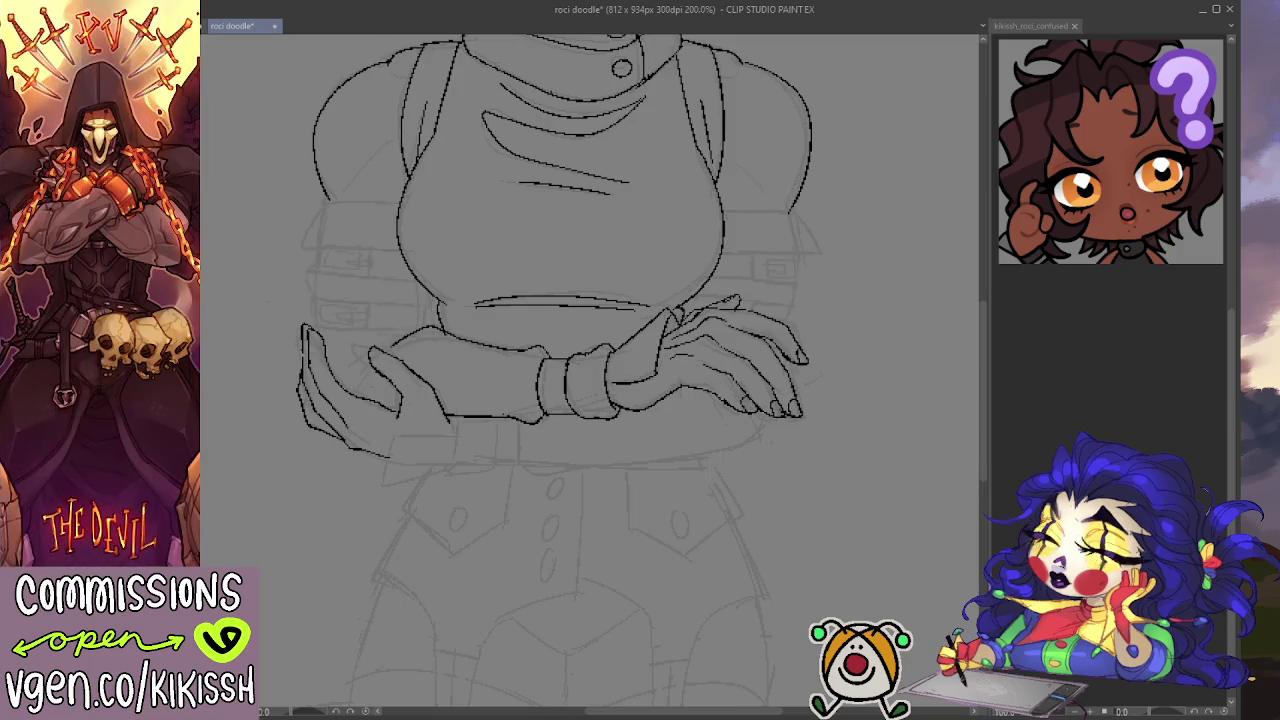
key("h")
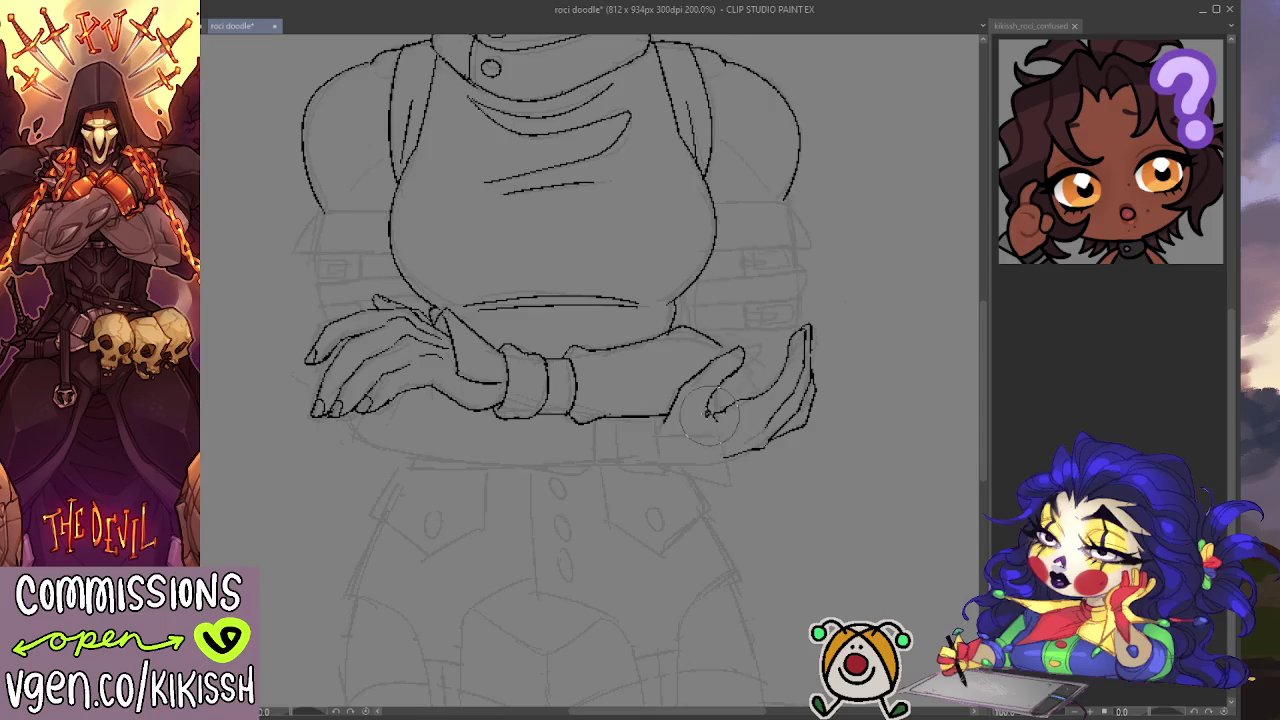
Step: Ink the open hand's lower edge and touch up the faint lines around it
left_click_drag(777, 443, 805, 445)
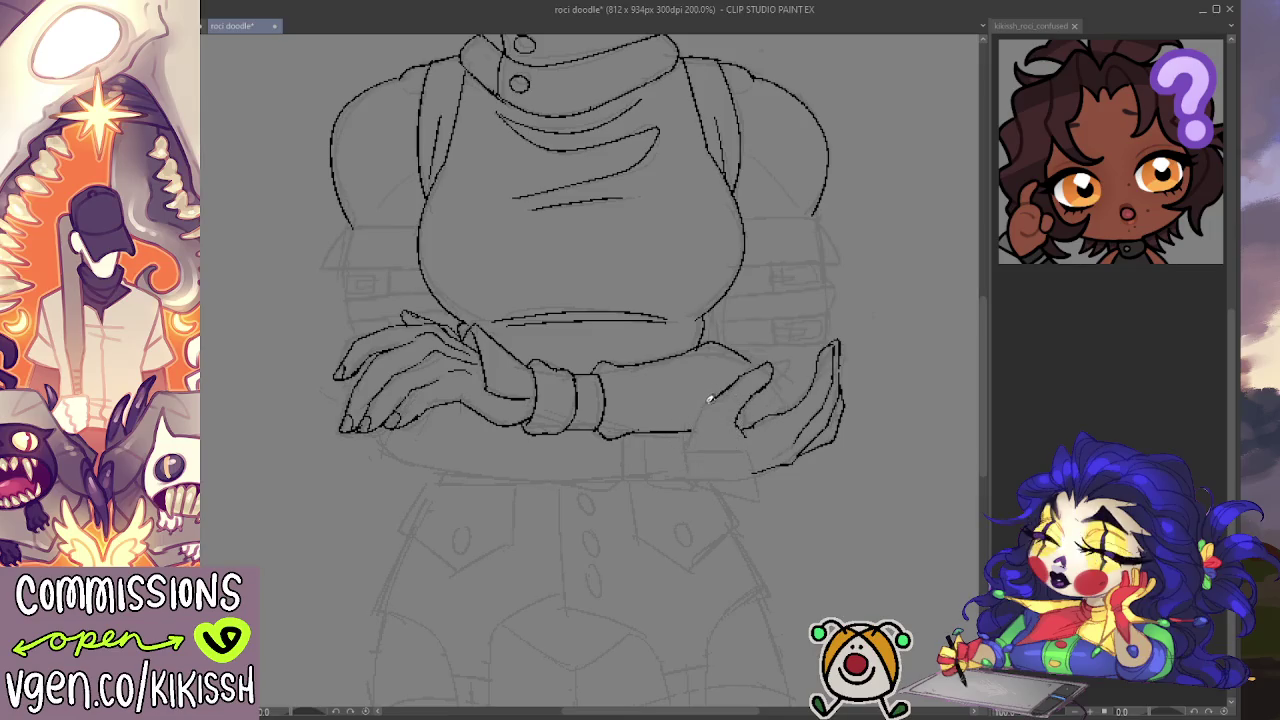
left_click_drag(700, 402, 702, 437)
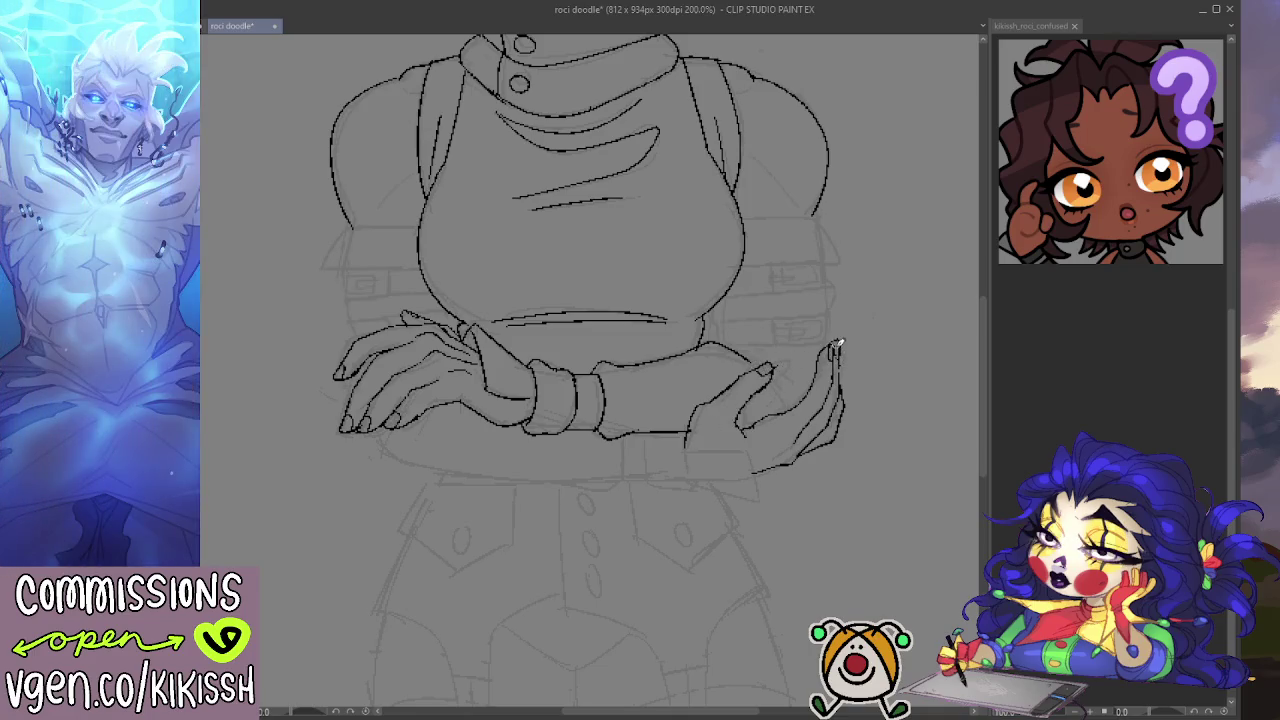
left_click_drag(777, 506, 813, 494)
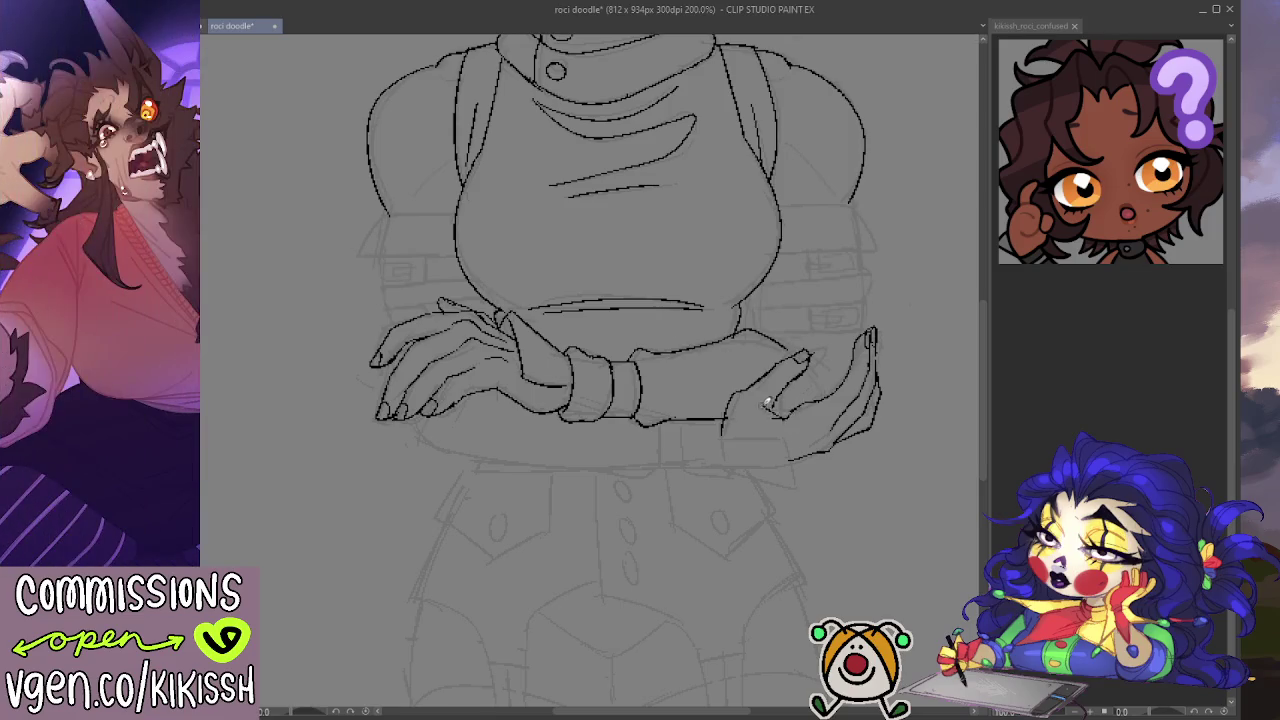
left_click_drag(790, 394, 796, 405)
Step: Erase the stray sketch lines around the lower hand, then ink its curved thumb
key("e")
mouse_move(785, 425)
left_mouse_down()
mouse_move(786, 360)
mouse_move(740, 385)
mouse_move(802, 347)
mouse_move(777, 398)
left_mouse_up()
key("p")
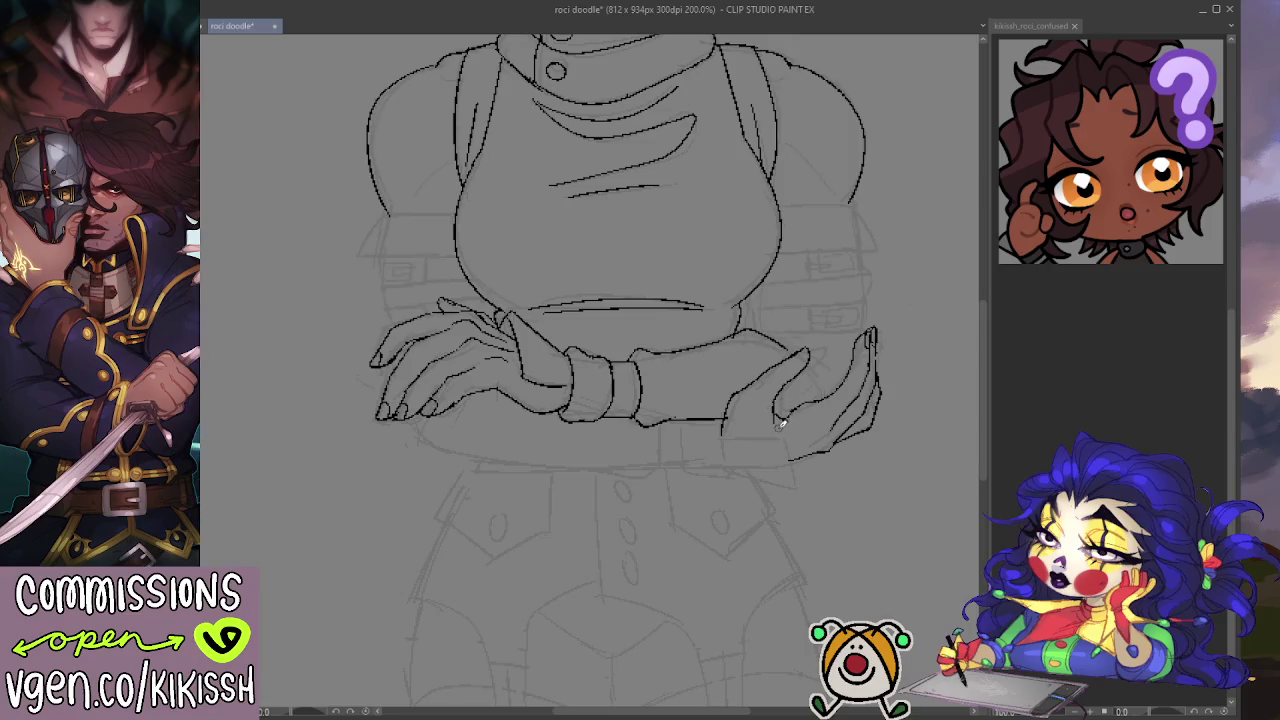
left_click_drag(800, 402, 776, 426)
Step: Zoom out to 162% so the whole head is back in view
scroll(855, 307, "down", 2)
left_click_drag(751, 380, 769, 491)
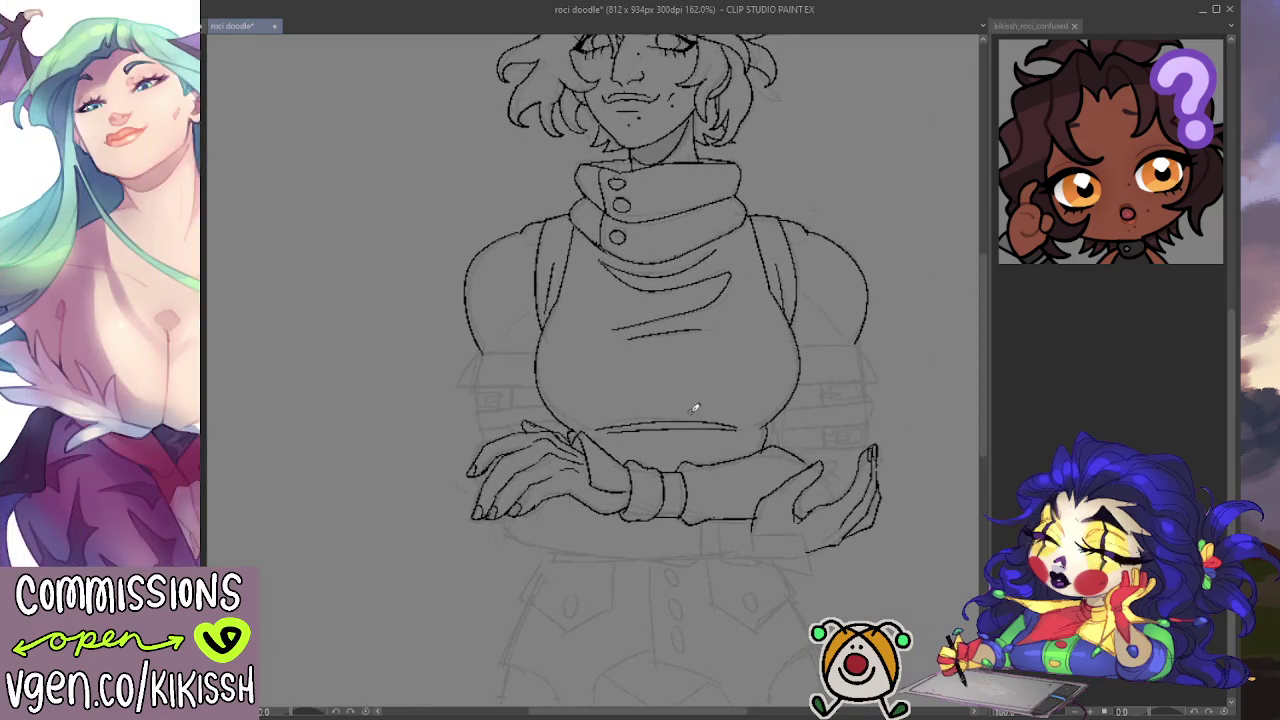
left_click_drag(654, 363, 643, 426)
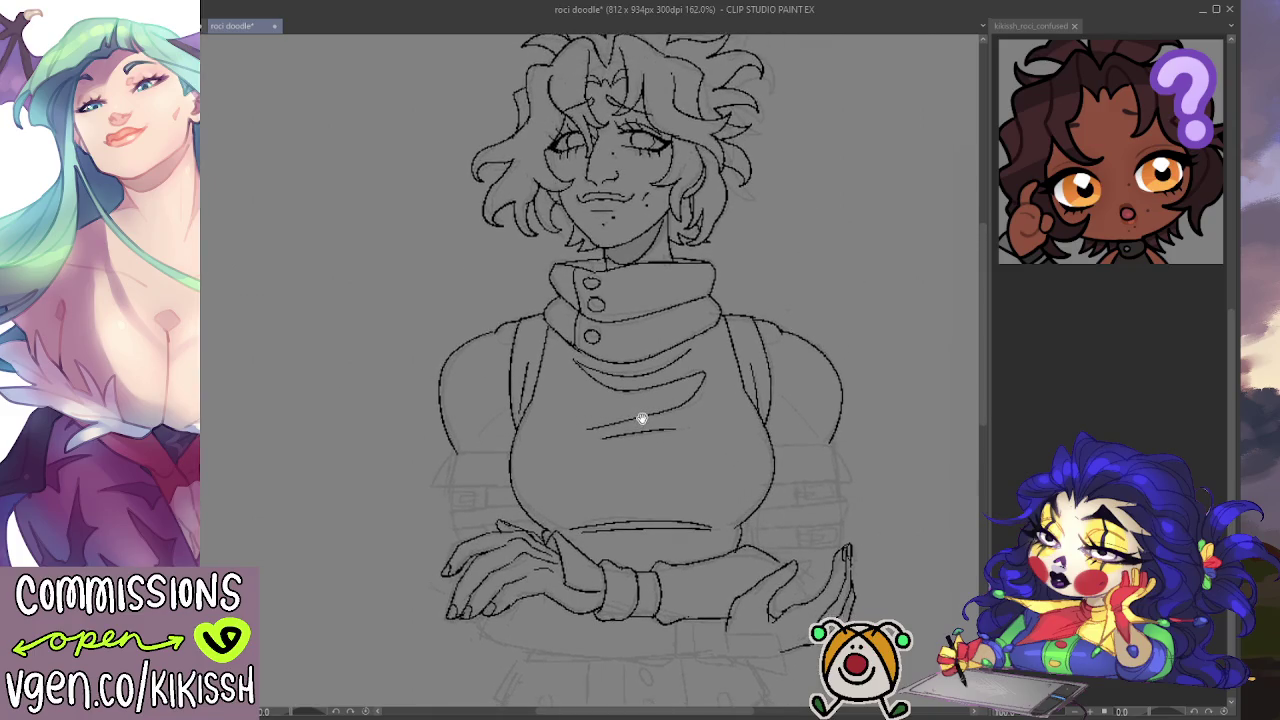
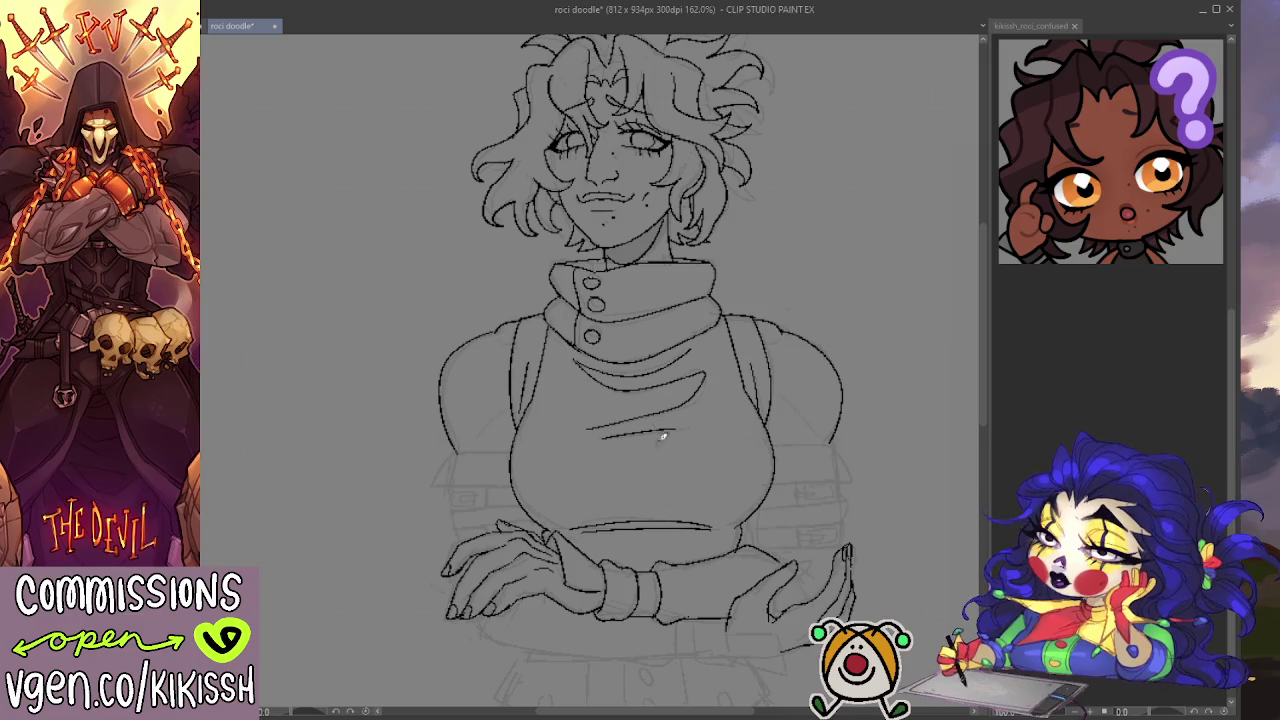
Step: Zoom in on the torso, then ink a short wrist line and the left hand's fingertips
scroll(662, 436, "up", 1)
left_click_drag(657, 437, 681, 292)
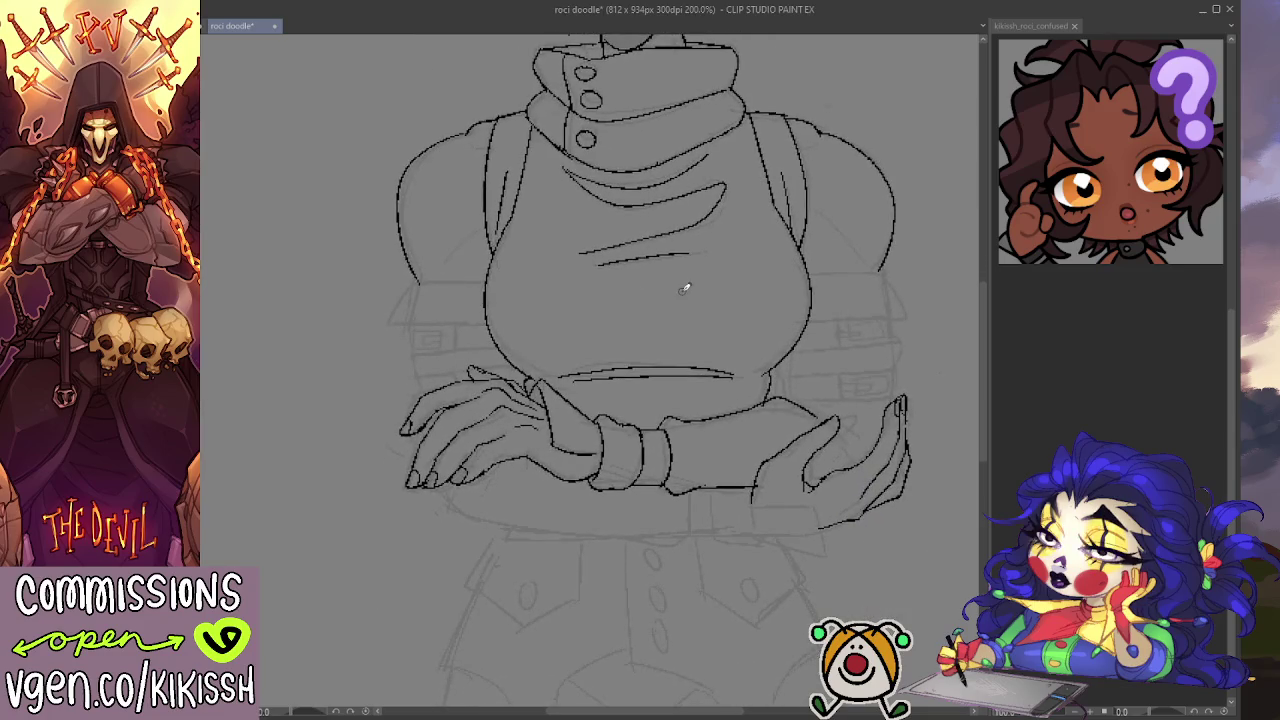
mouse_move(752, 489)
left_mouse_down()
mouse_move(753, 530)
mouse_move(704, 534)
mouse_move(703, 490)
mouse_move(677, 538)
mouse_move(640, 545)
left_mouse_up()
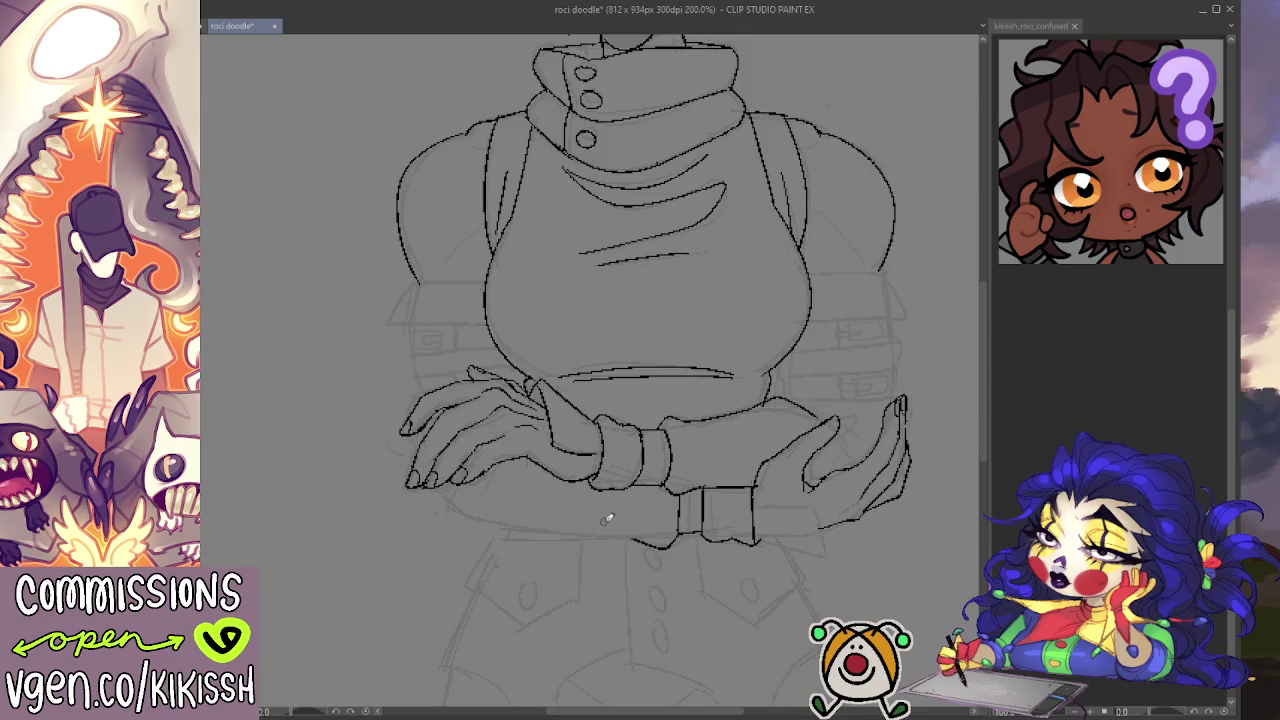
mouse_move(446, 478)
left_mouse_down()
mouse_move(452, 500)
mouse_move(628, 538)
left_mouse_up()
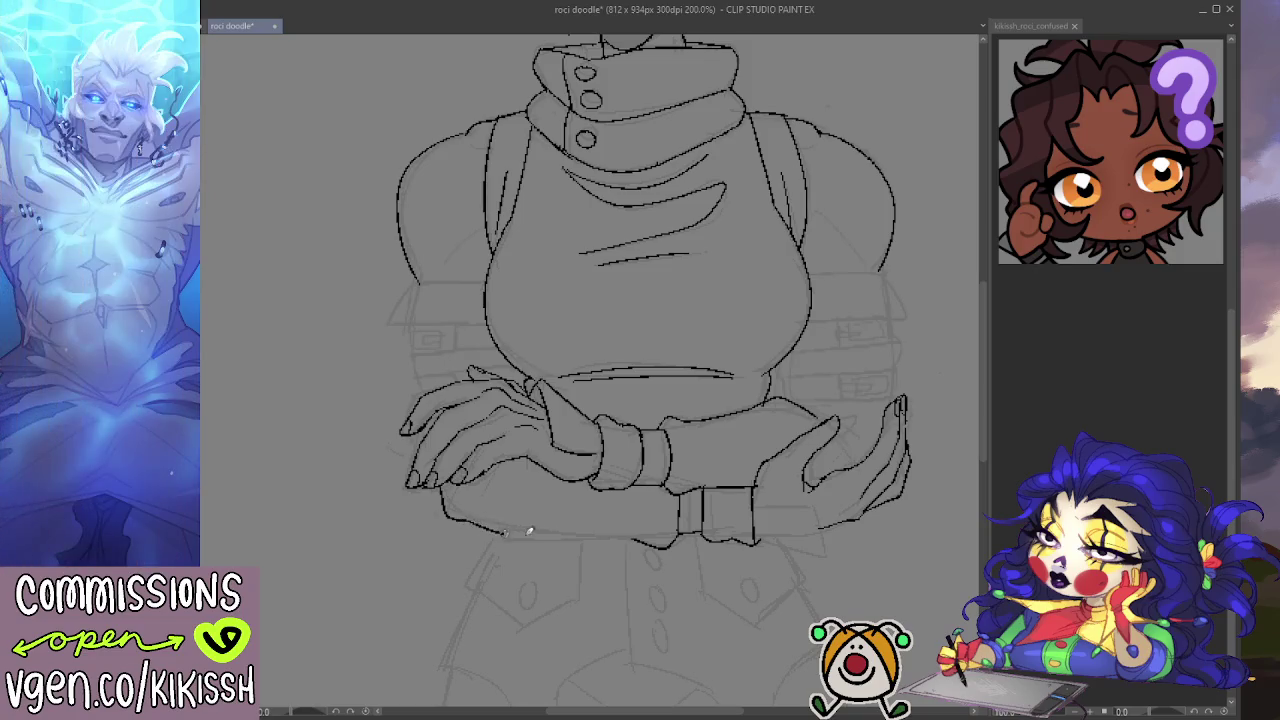
Step: Redo the lower forearm edge until it is a gentle curve beneath the crossed arms
key("ctrl+z")
left_click_drag(552, 534, 638, 533)
key("ctrl+z")
left_click_drag(466, 522, 636, 537)
left_click_drag(871, 506, 828, 508)
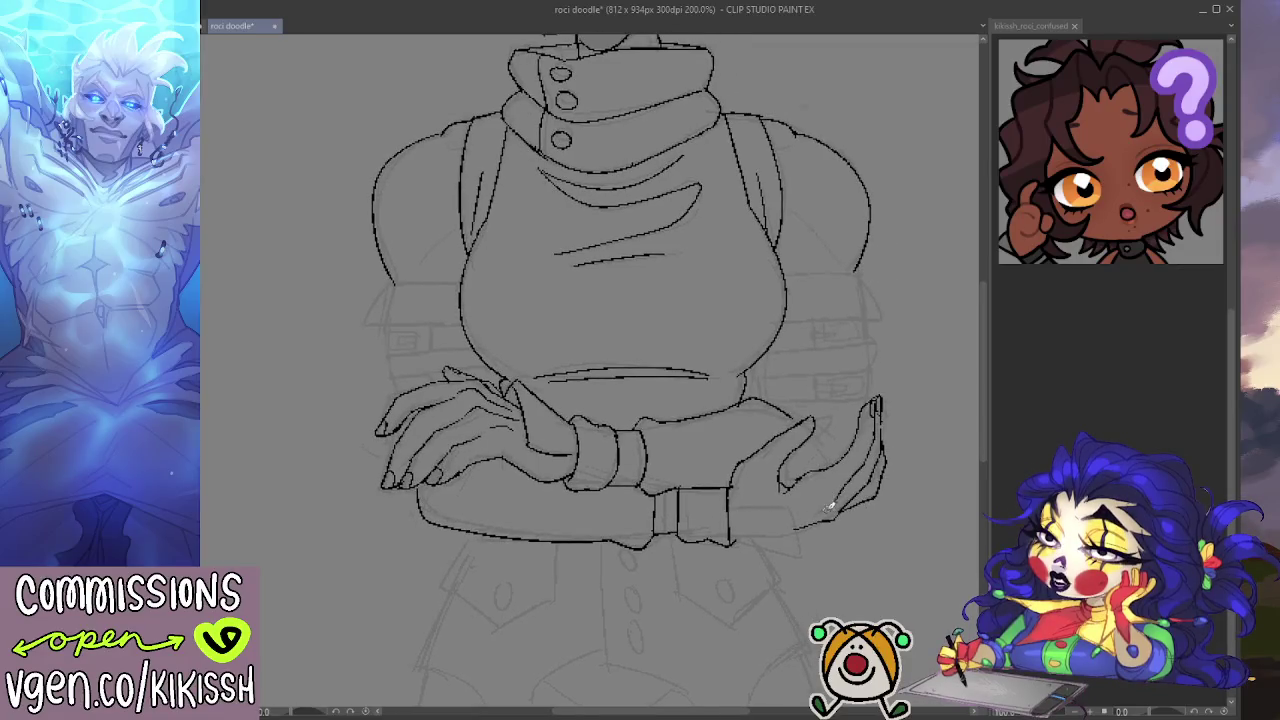
mouse_move(766, 409)
left_mouse_down()
mouse_move(814, 451)
mouse_move(790, 493)
left_mouse_up()
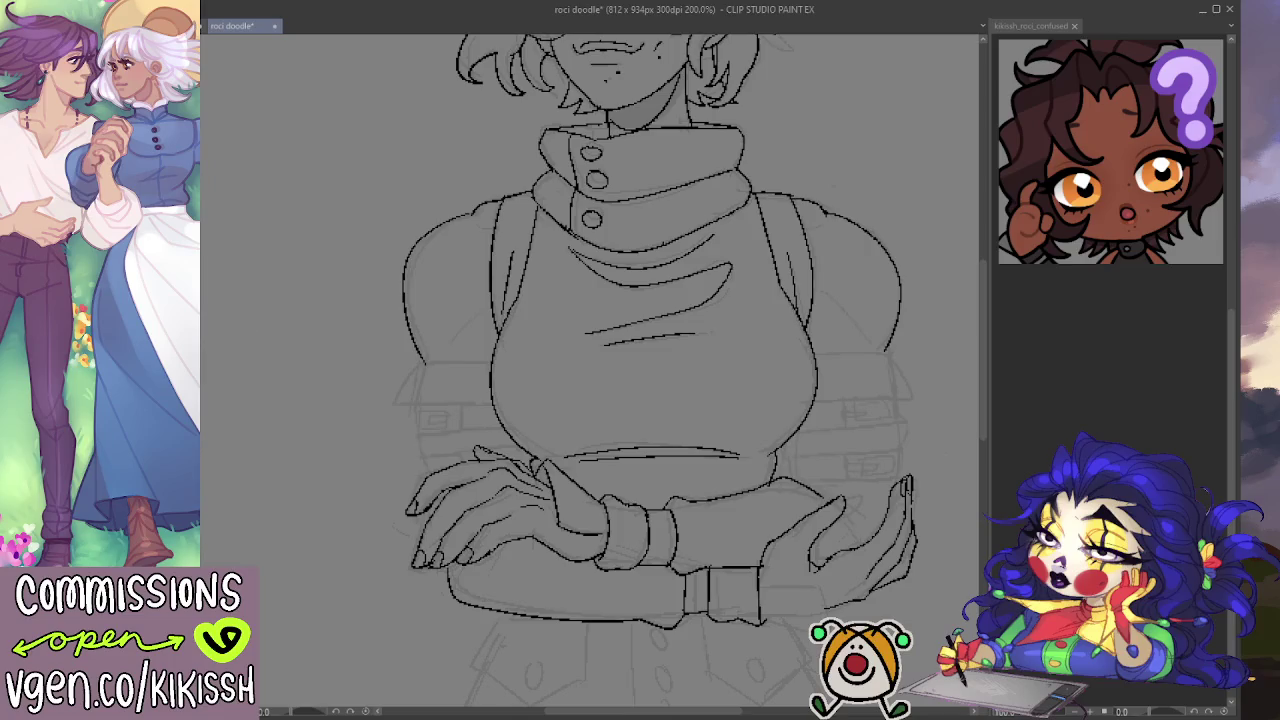
mouse_move(590, 397)
left_mouse_down()
mouse_move(480, 377)
mouse_move(514, 486)
mouse_move(576, 486)
mouse_move(583, 394)
left_mouse_up()
scroll(574, 400, "down", 3)
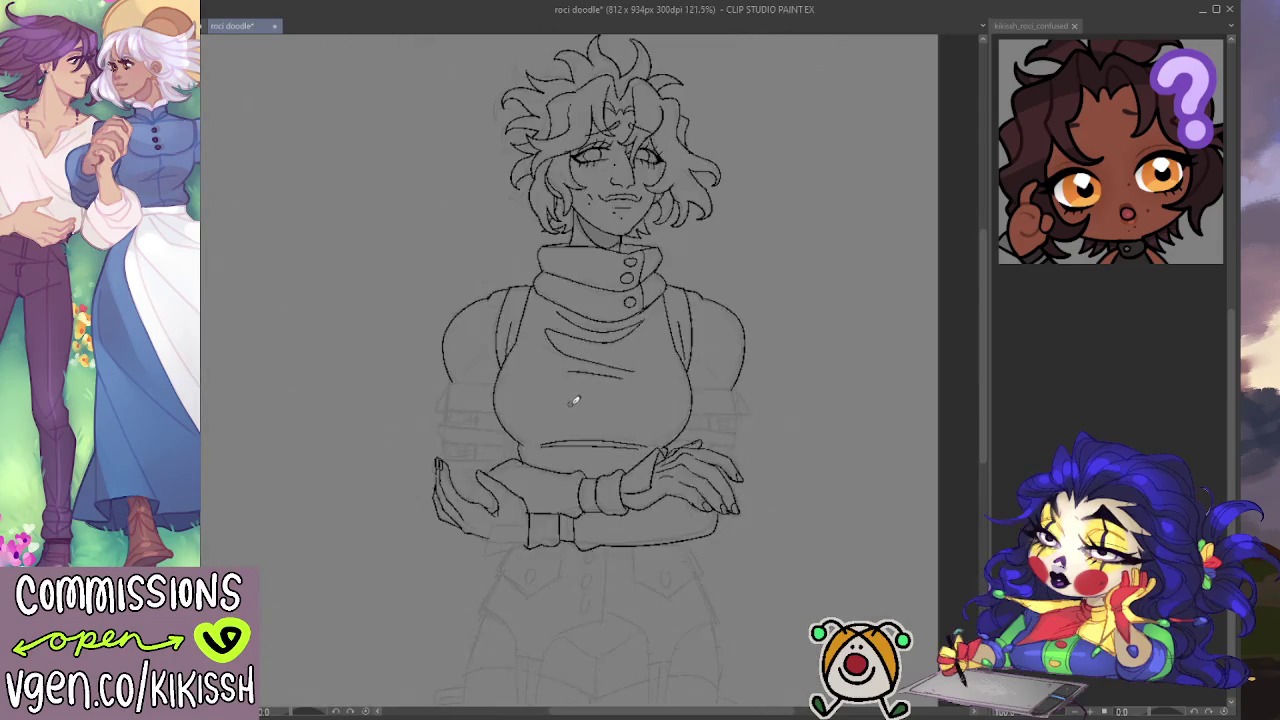
Step: Ink the left and right sleeve bottom edges, giving the right cuff an angled end
scroll(636, 447, "down", 1)
left_click_drag(636, 447, 668, 359)
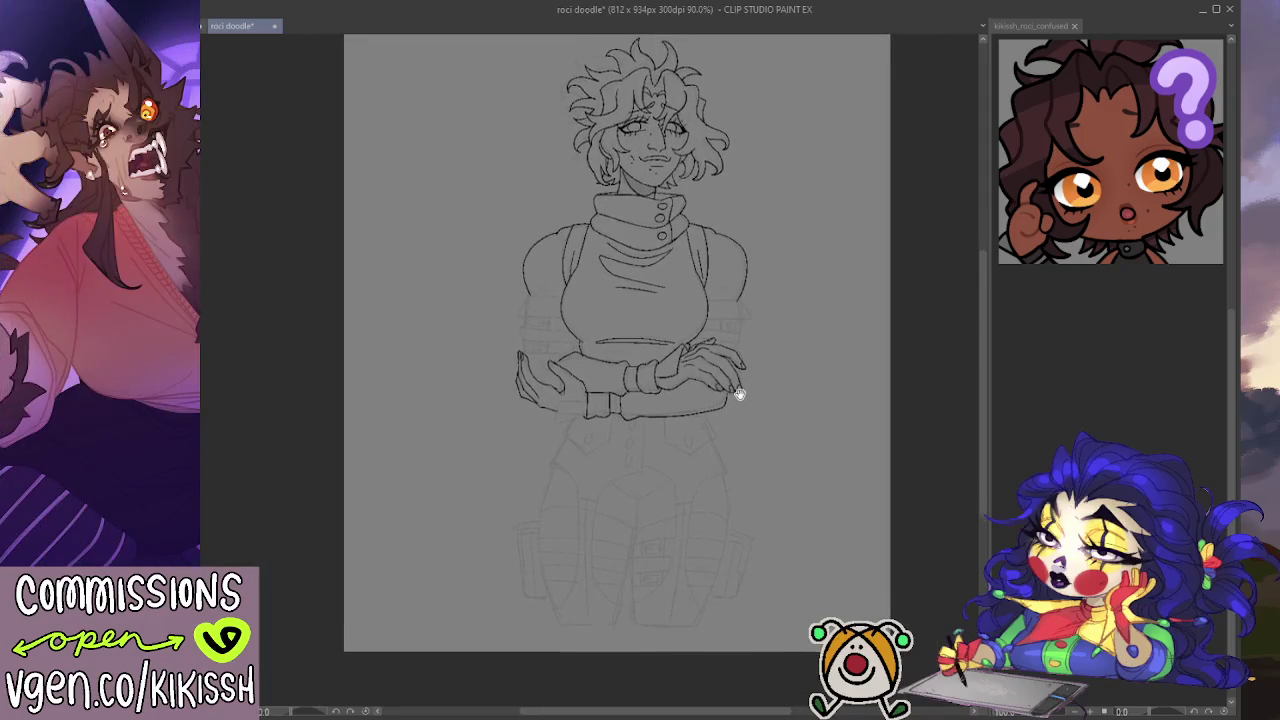
scroll(607, 348, "up", 1)
scroll(607, 348, "up", 1)
scroll(607, 348, "up", 1)
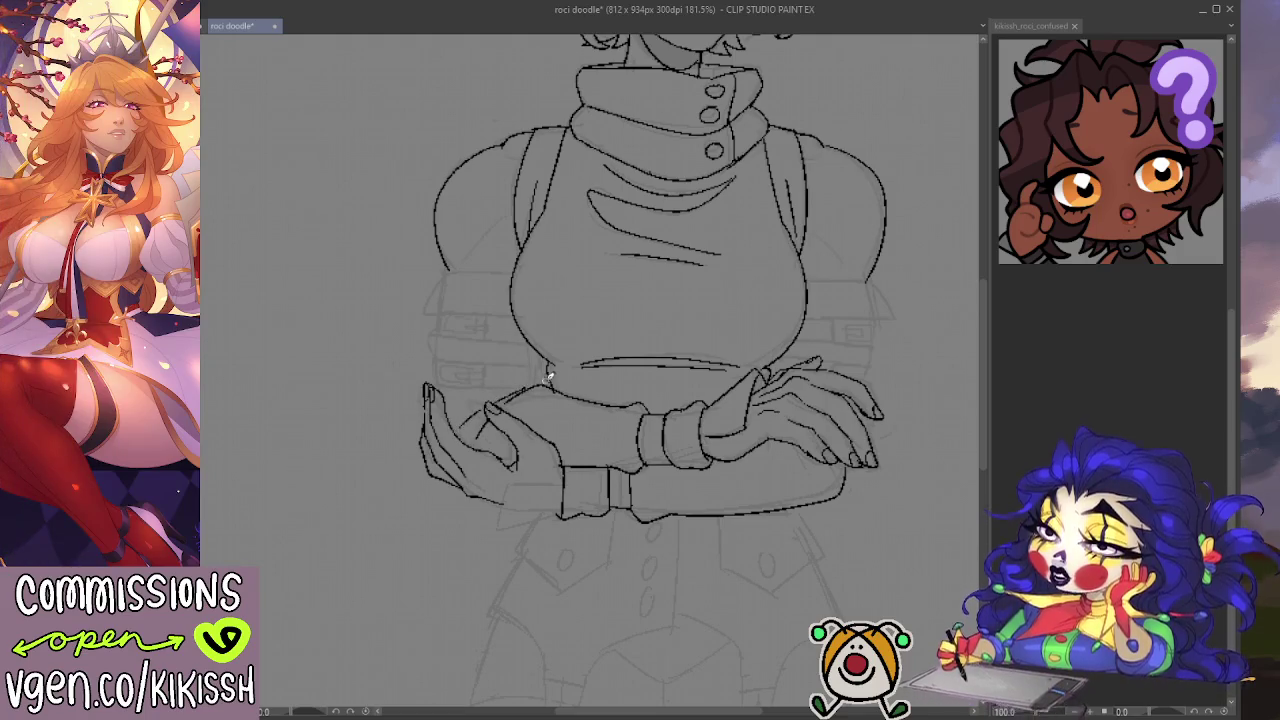
left_click_drag(614, 371, 547, 349)
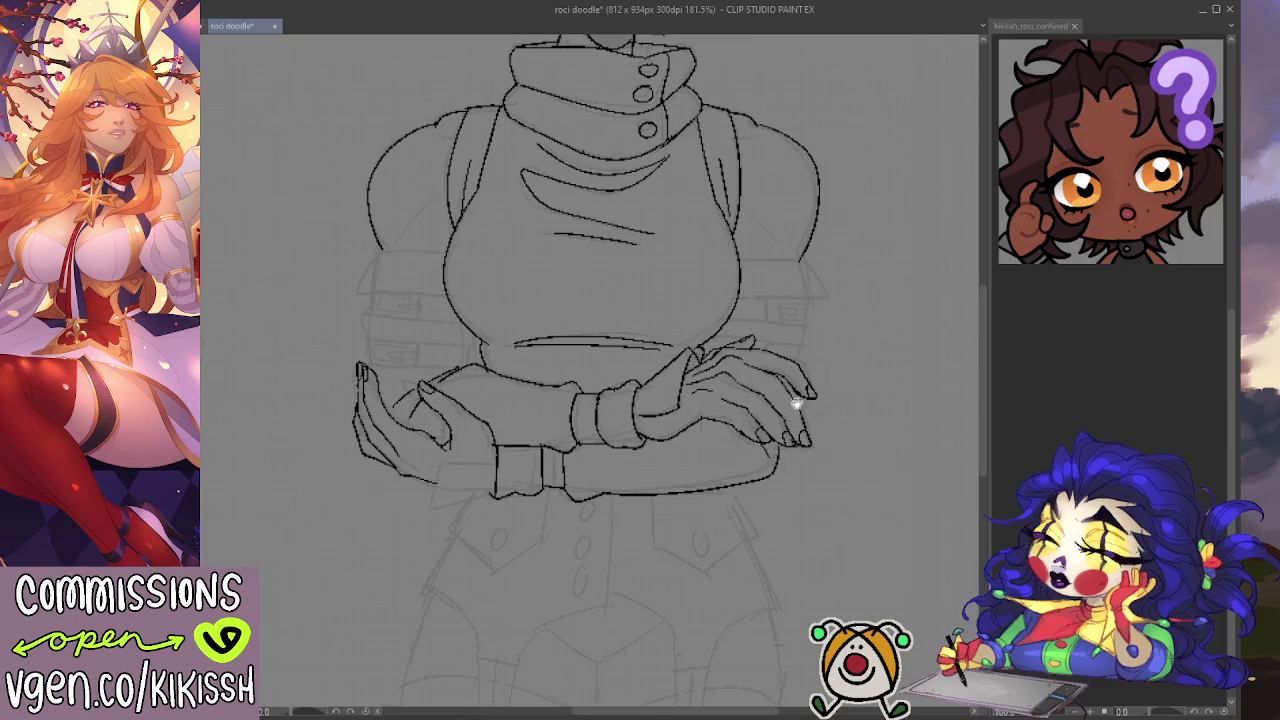
left_click_drag(678, 400, 714, 409)
mouse_move(481, 258)
left_mouse_down()
mouse_move(410, 263)
mouse_move(484, 302)
left_mouse_up()
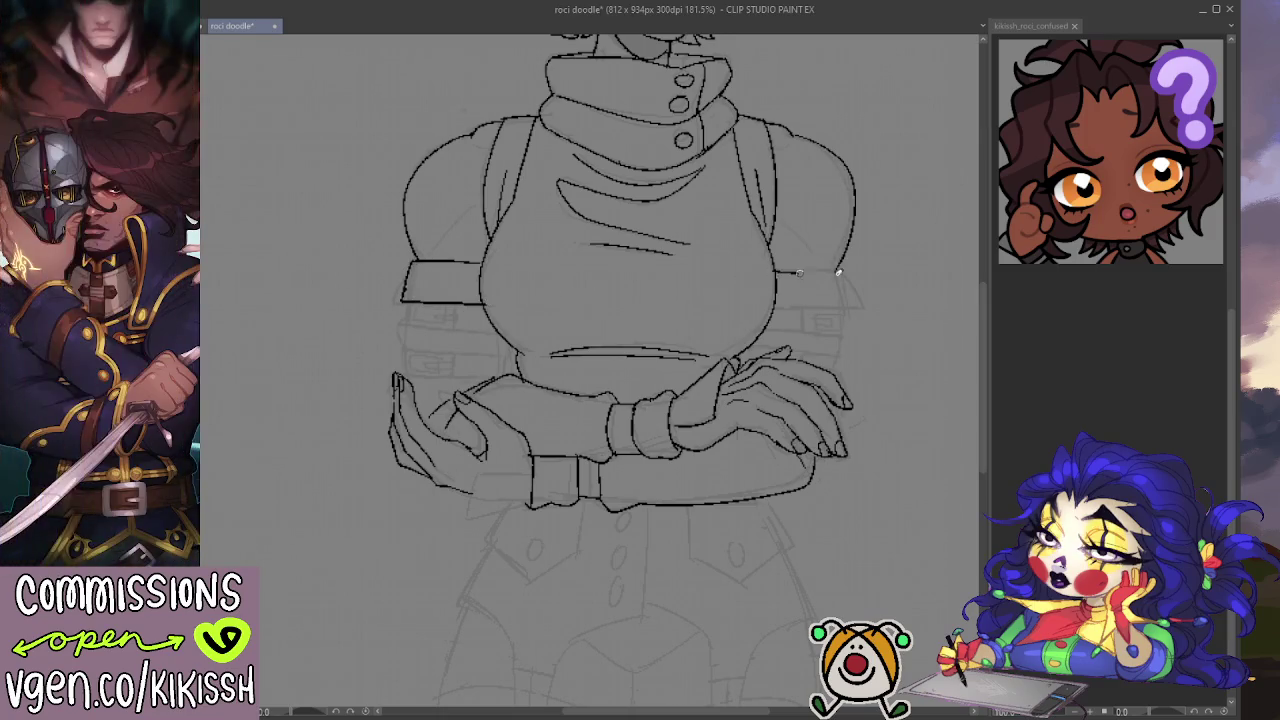
left_click_drag(776, 270, 836, 270)
key("ctrl+z")
left_click_drag(838, 272, 851, 310)
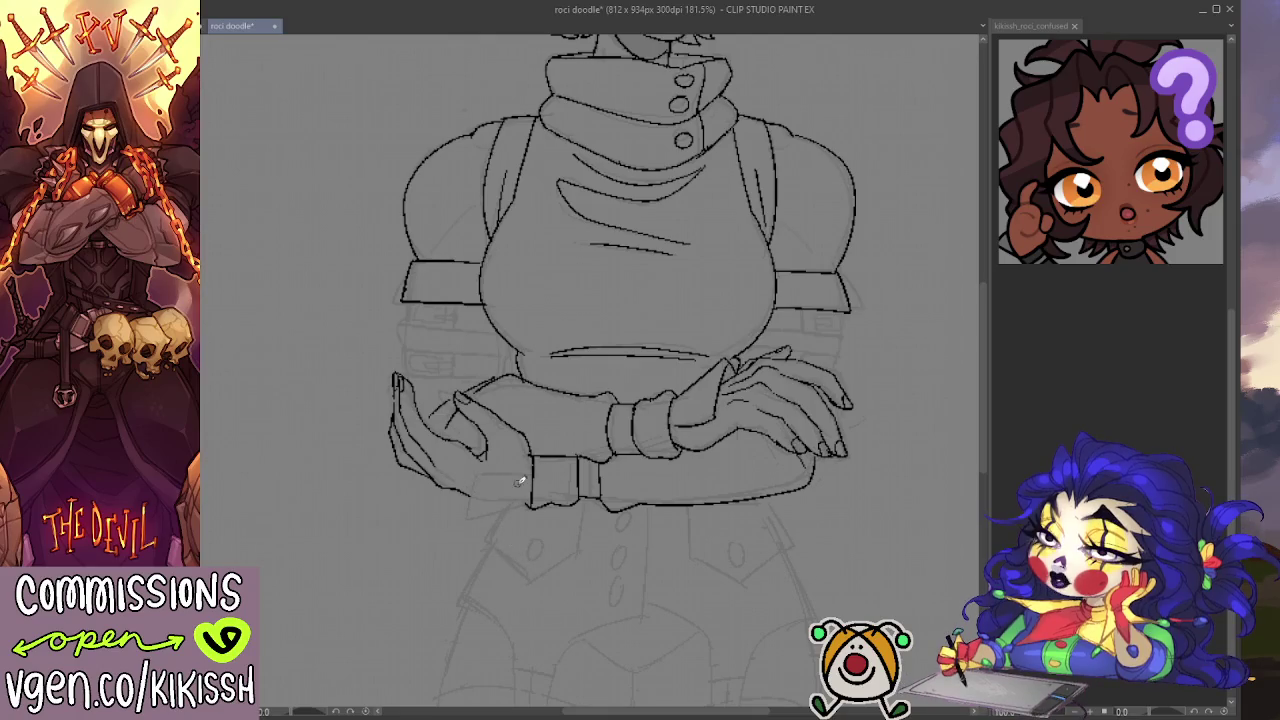
Step: Extend the line under the forearms leftward to meet the belt beneath the left hand
mouse_move(531, 503)
left_mouse_down()
mouse_move(462, 510)
mouse_move(532, 476)
left_mouse_up()
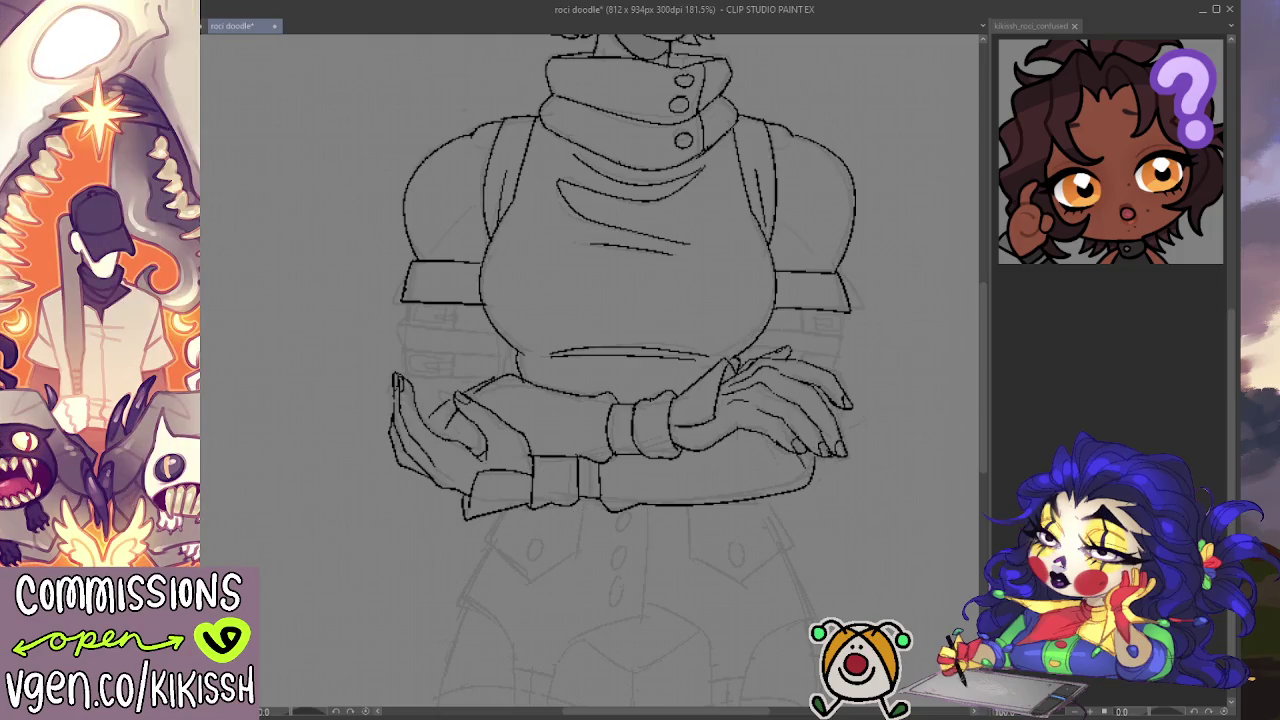
Step: With the canvas flipped horizontally, ink the wrist cuff's outer edge and erase the buckle's vertical lines
key("h")
left_click_drag(686, 434, 847, 374)
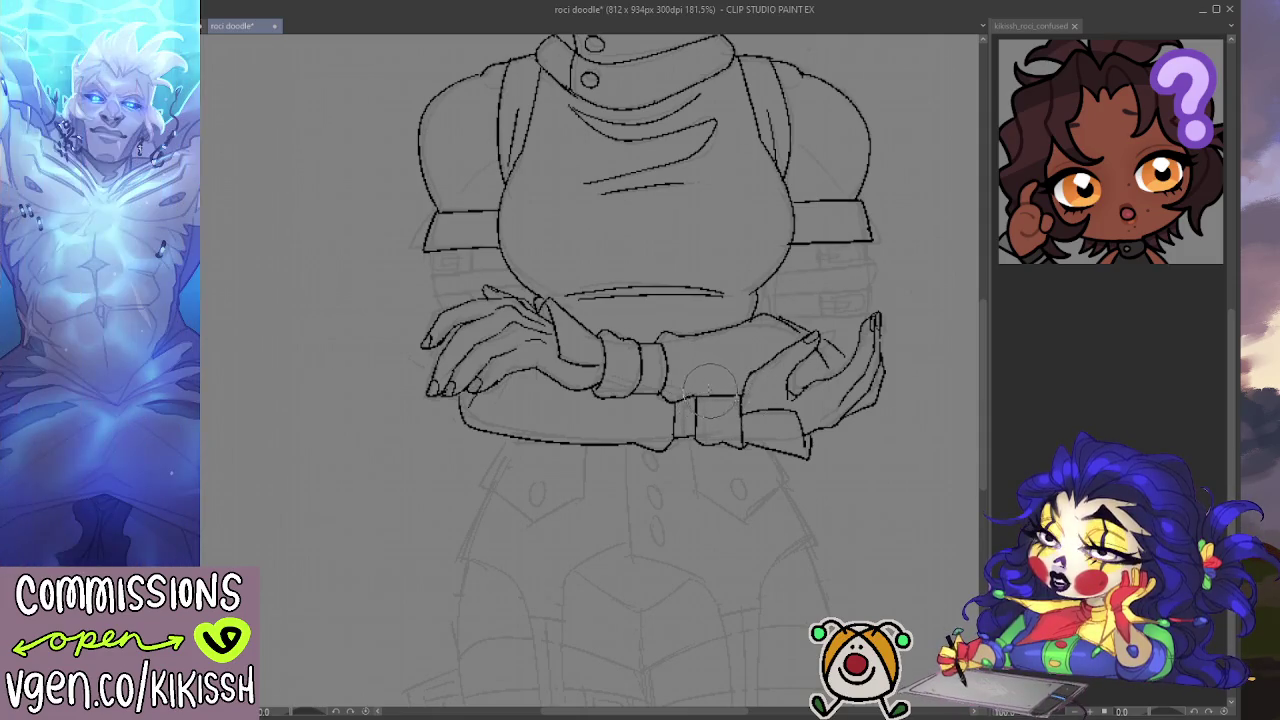
left_click_drag(666, 392, 670, 338)
key("e")
mouse_move(700, 420)
left_mouse_down()
mouse_move(680, 410)
mouse_move(695, 424)
mouse_move(676, 438)
mouse_move(668, 398)
mouse_move(667, 438)
left_mouse_up()
key("p")
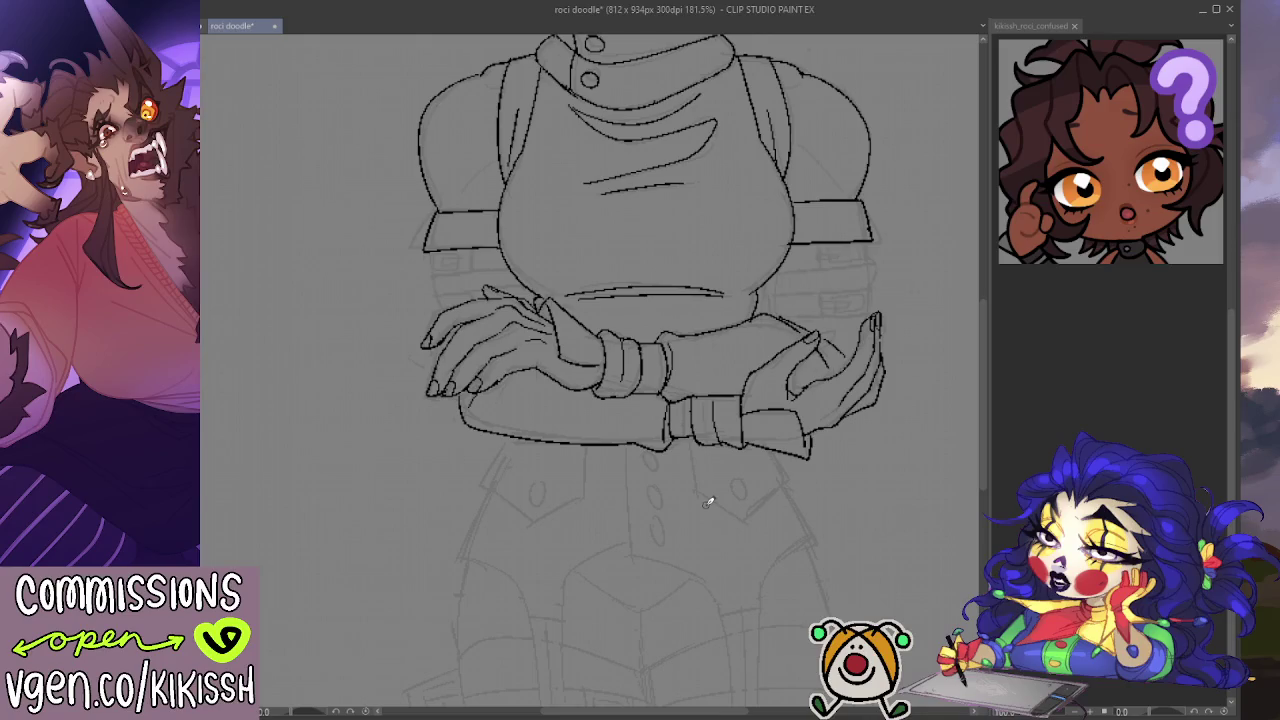
mouse_move(945, 334)
left_mouse_down()
mouse_move(989, 322)
mouse_move(931, 320)
left_mouse_up()
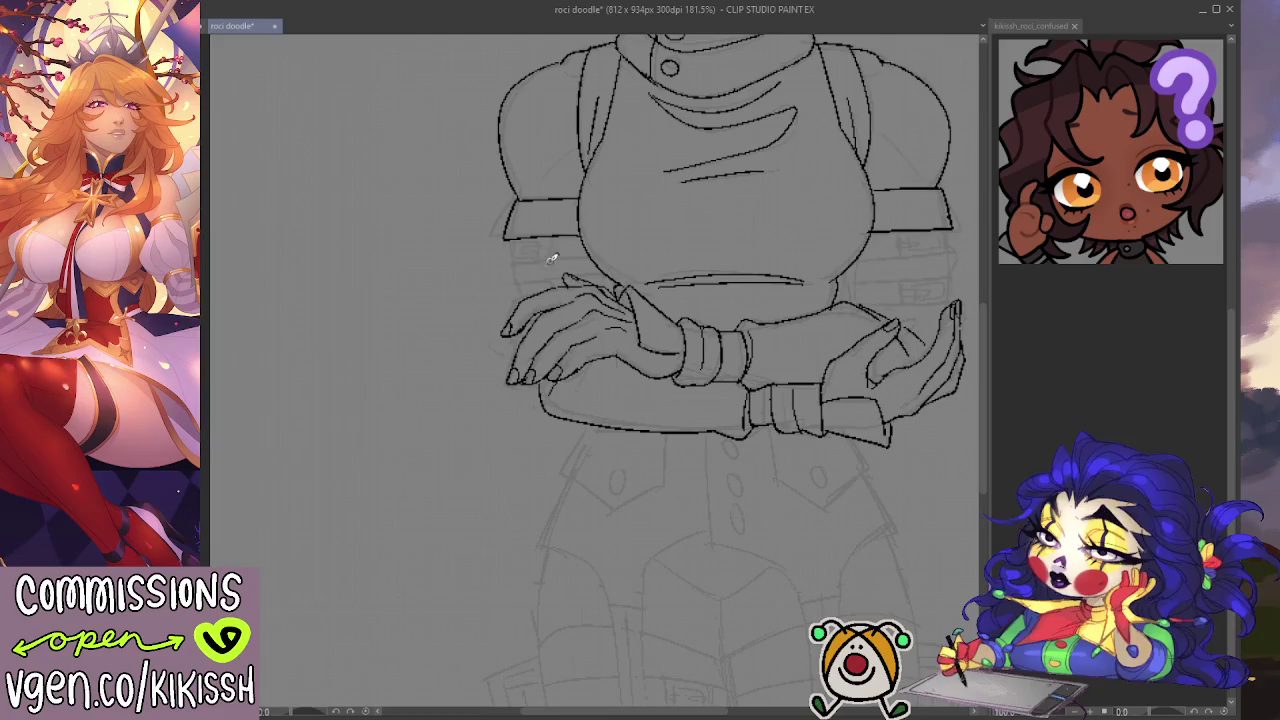
Step: Draw a boxed G-shaped buckle under the left sleeve with a strap running toward the hand
mouse_move(520, 238)
left_mouse_down()
mouse_move(518, 262)
mouse_move(558, 261)
mouse_move(560, 236)
left_mouse_up()
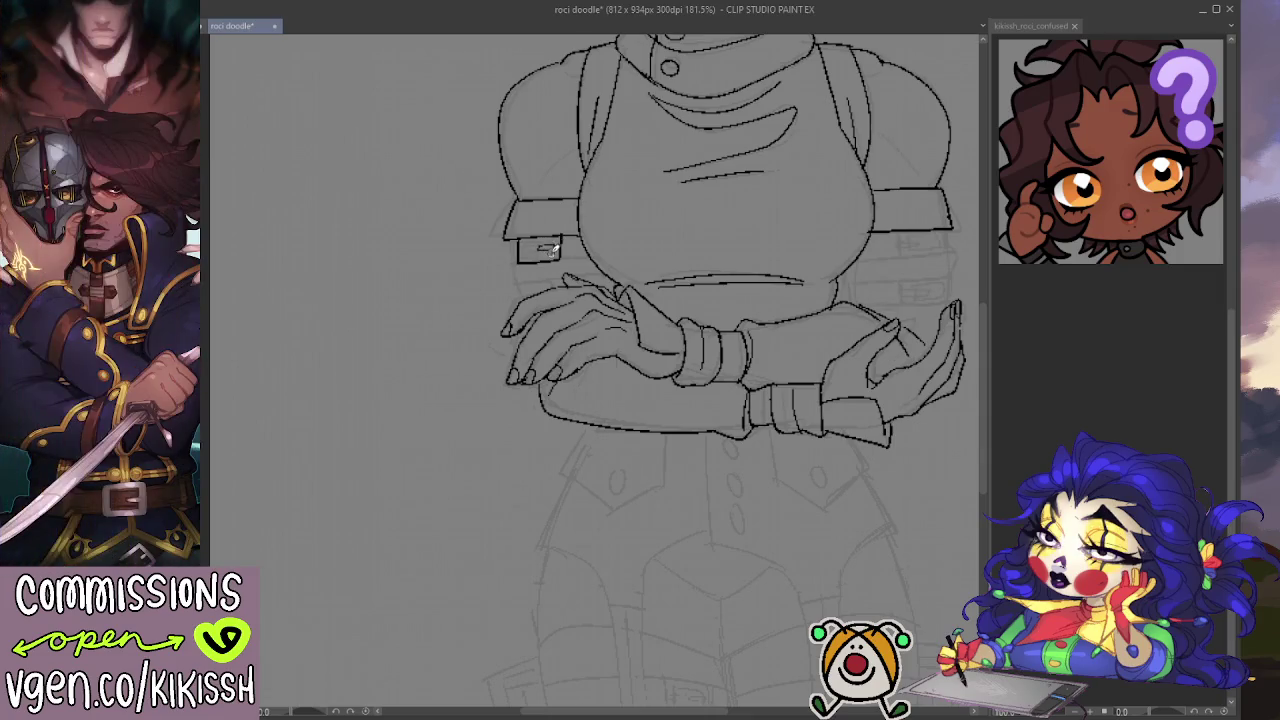
mouse_move(552, 250)
left_mouse_down()
mouse_move(526, 256)
mouse_move(530, 236)
mouse_move(560, 237)
left_mouse_up()
left_click_drag(512, 236, 514, 262)
left_click_drag(514, 268, 552, 276)
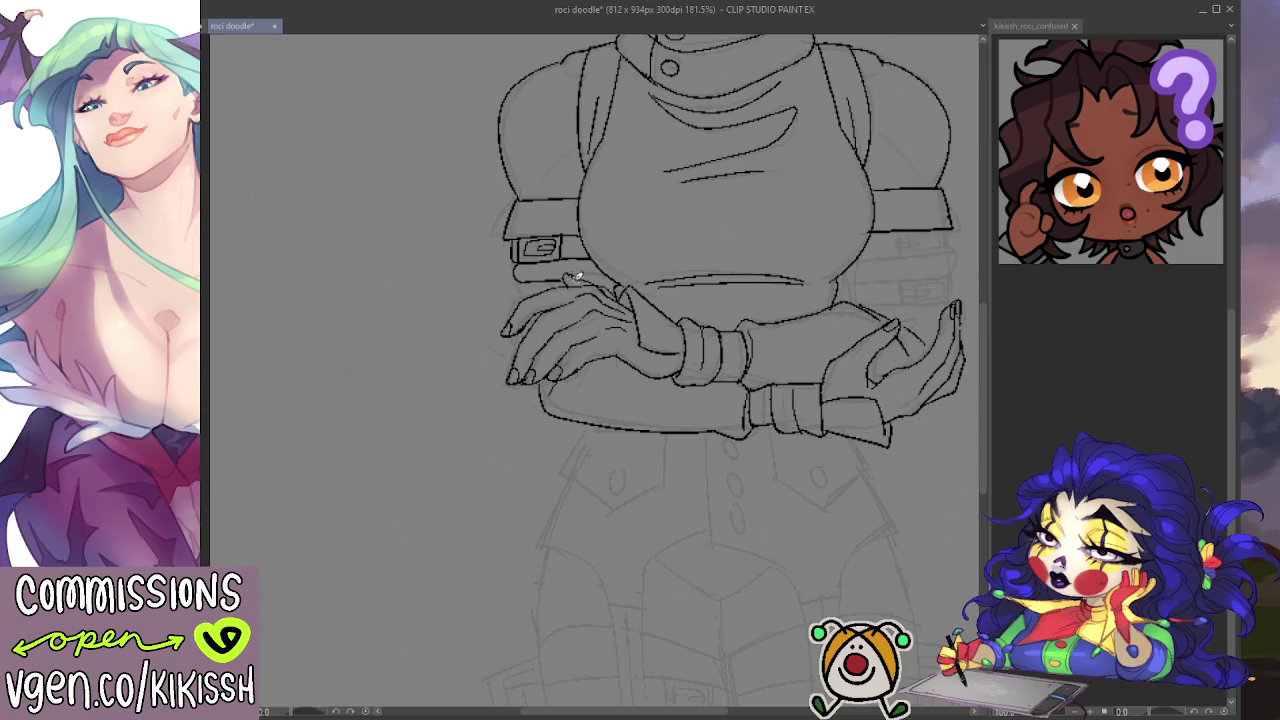
left_click_drag(572, 276, 612, 280)
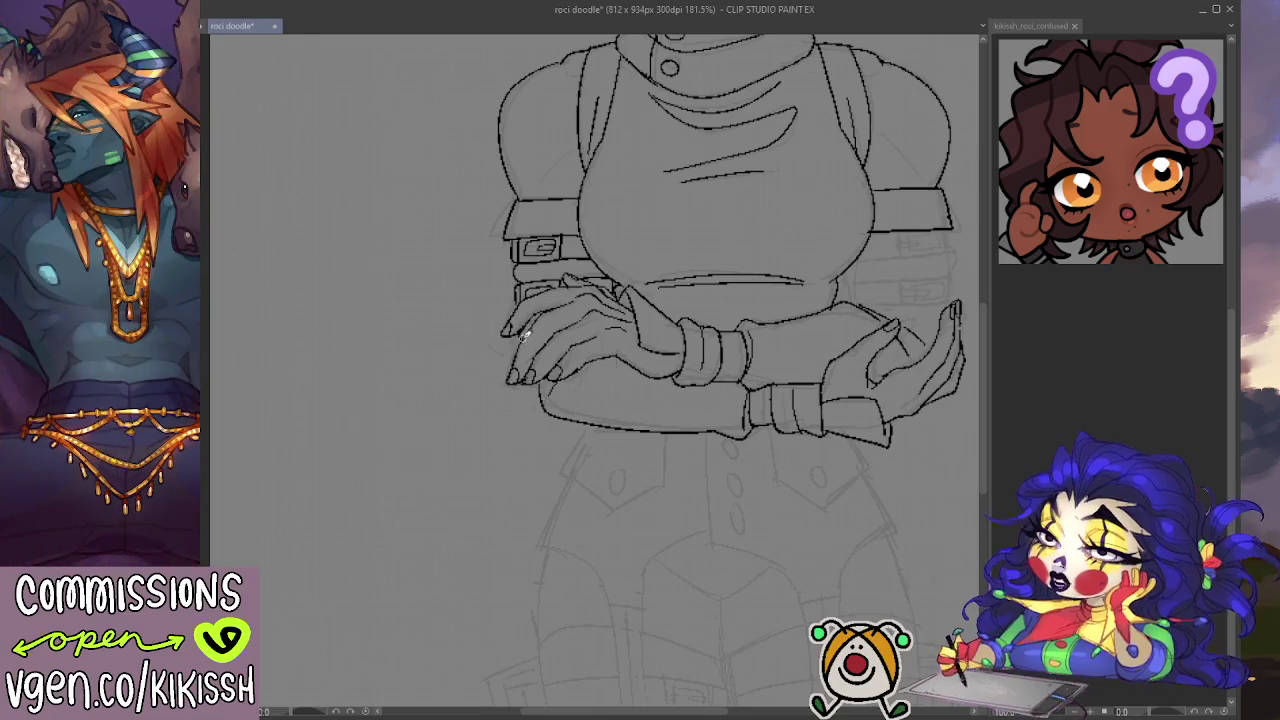
Step: Ink the lower left arm's bottom edge and a seam line across the wrist cuff
left_click_drag(536, 376, 555, 410)
key("e")
scroll(515, 340, "right", 3)
left_click_drag(494, 368, 460, 352)
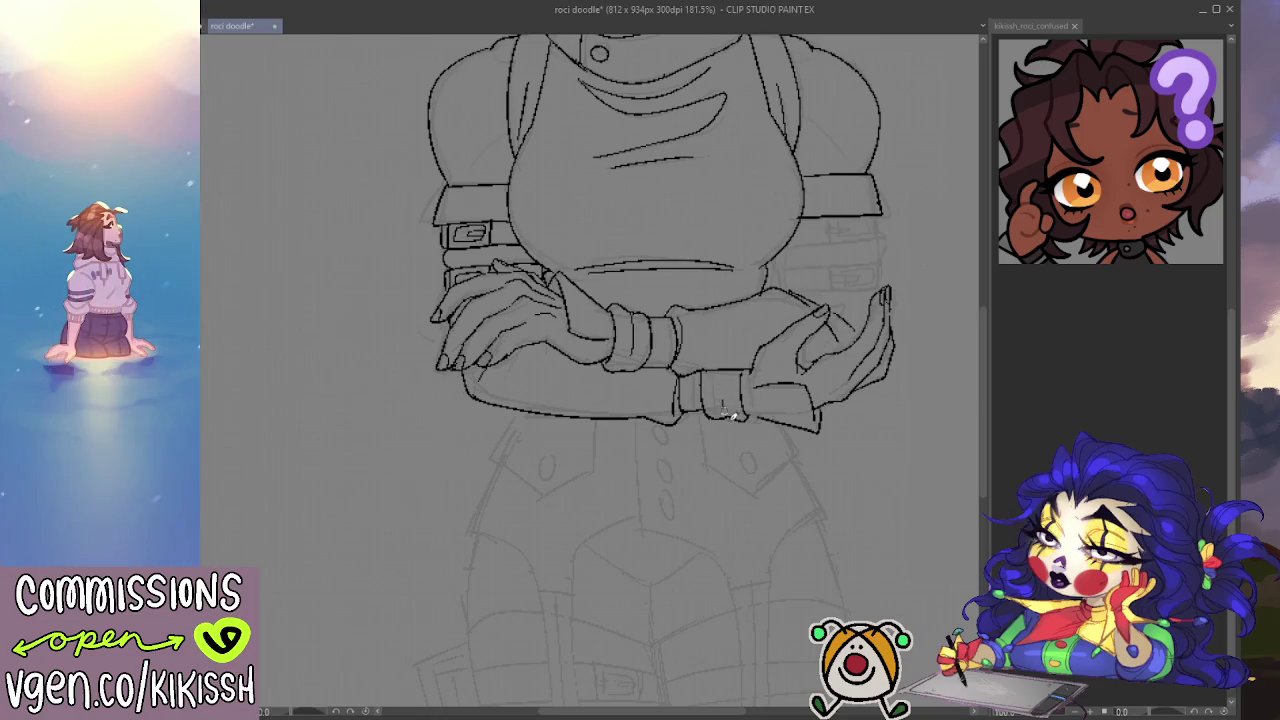
left_click_drag(727, 374, 729, 413)
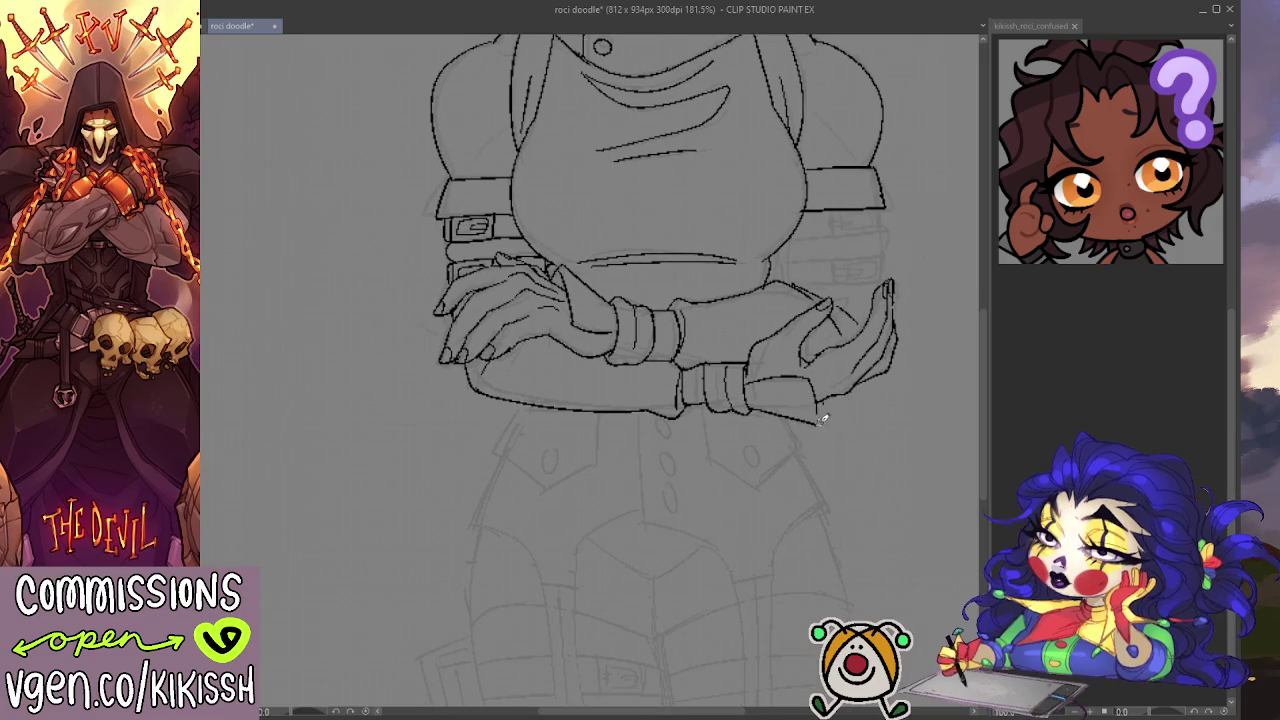
key("e")
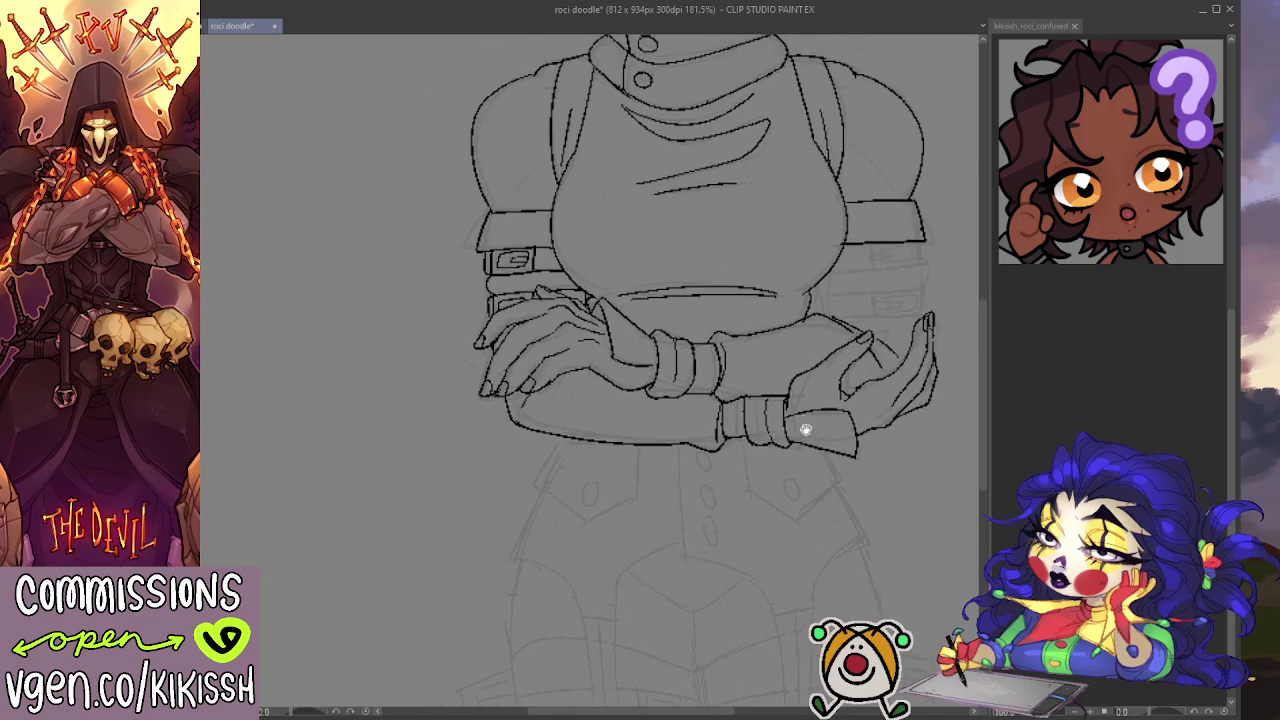
scroll(800, 430, "down", 2)
scroll(790, 440, "down", 2)
scroll(780, 450, "down", 1)
scroll(775, 460, "down", 1)
scroll(770, 470, "up", 1)
scroll(740, 440, "up", 1)
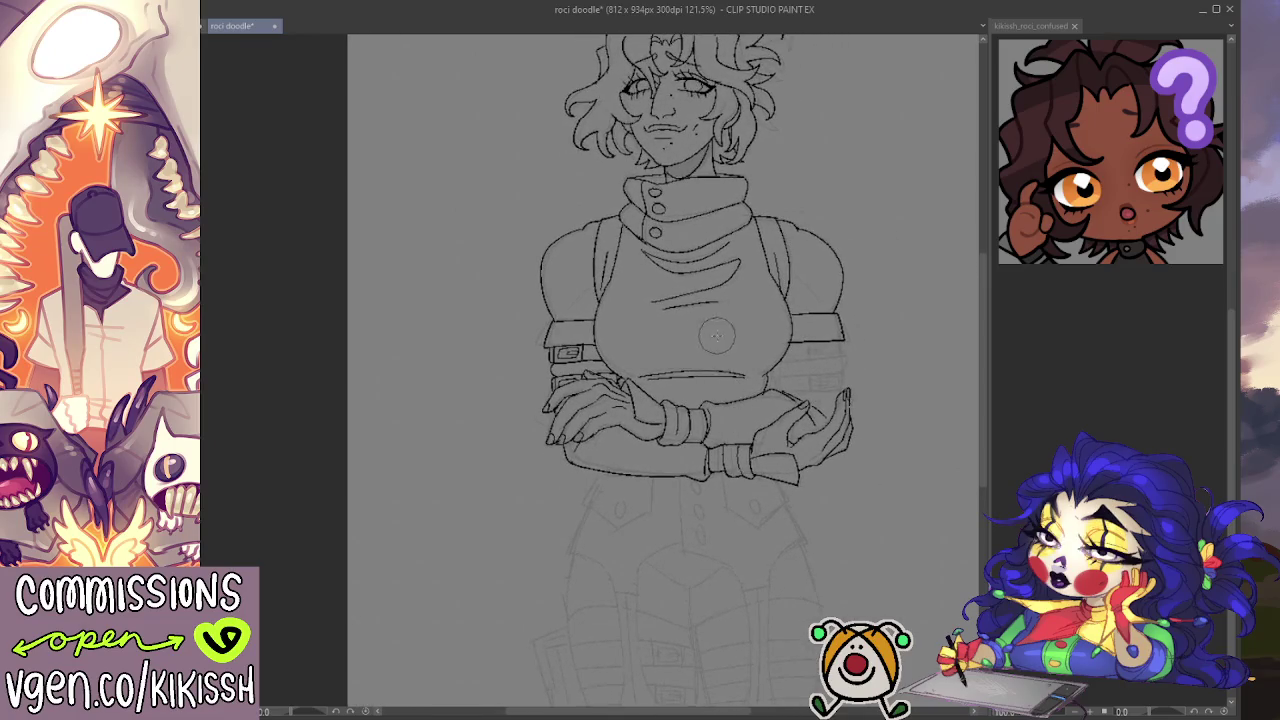
scroll(715, 330, "up", 1)
scroll(722, 318, "up", 1)
scroll(728, 310, "up", 1)
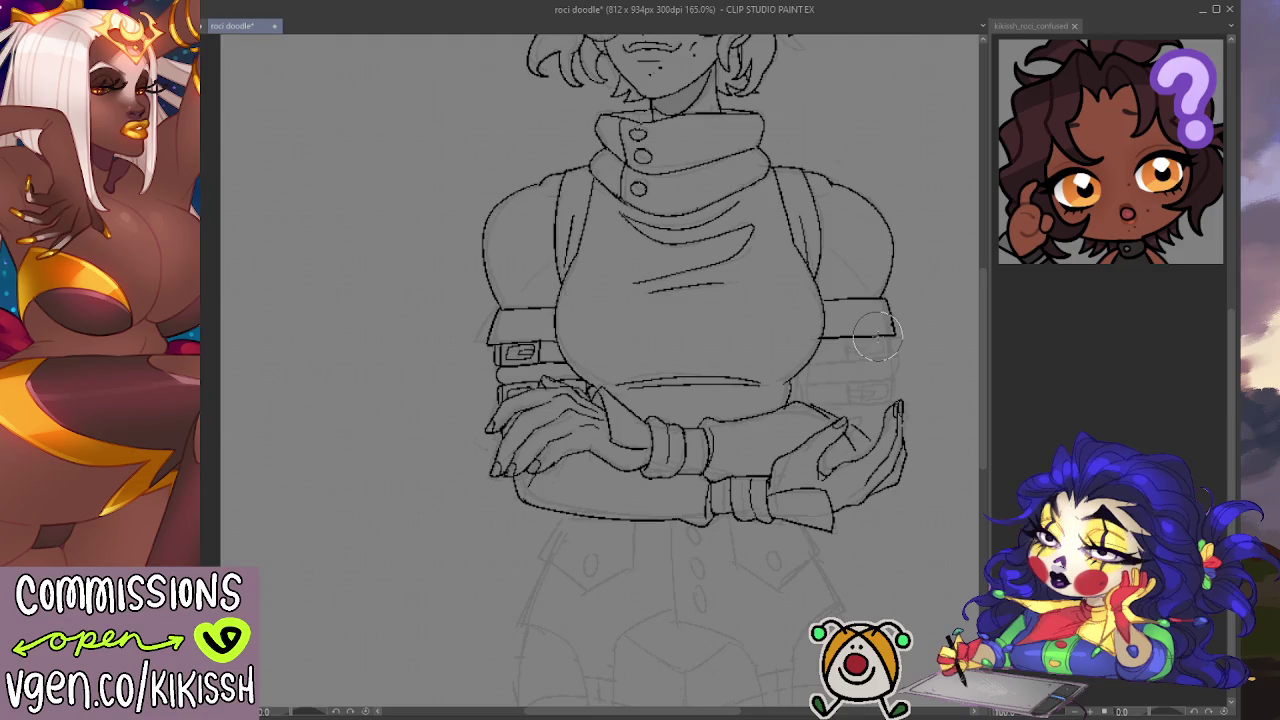
left_click_drag(877, 338, 767, 330)
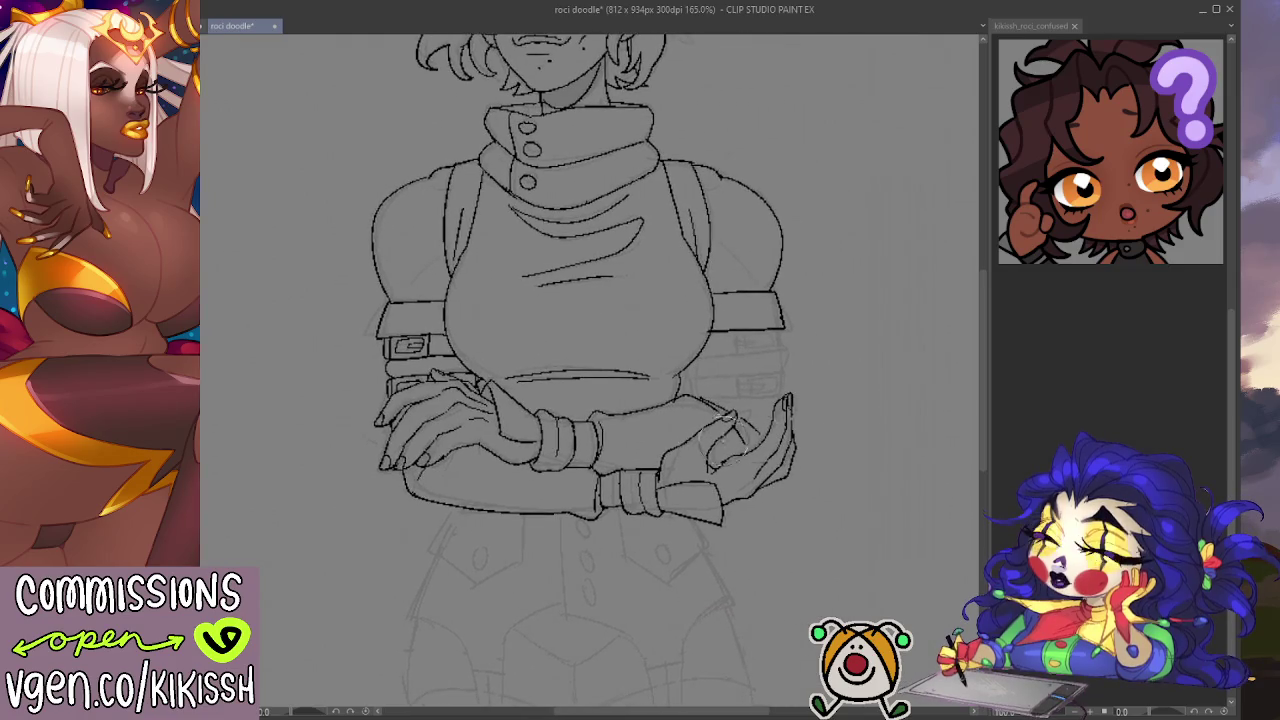
left_click_drag(698, 494, 723, 449)
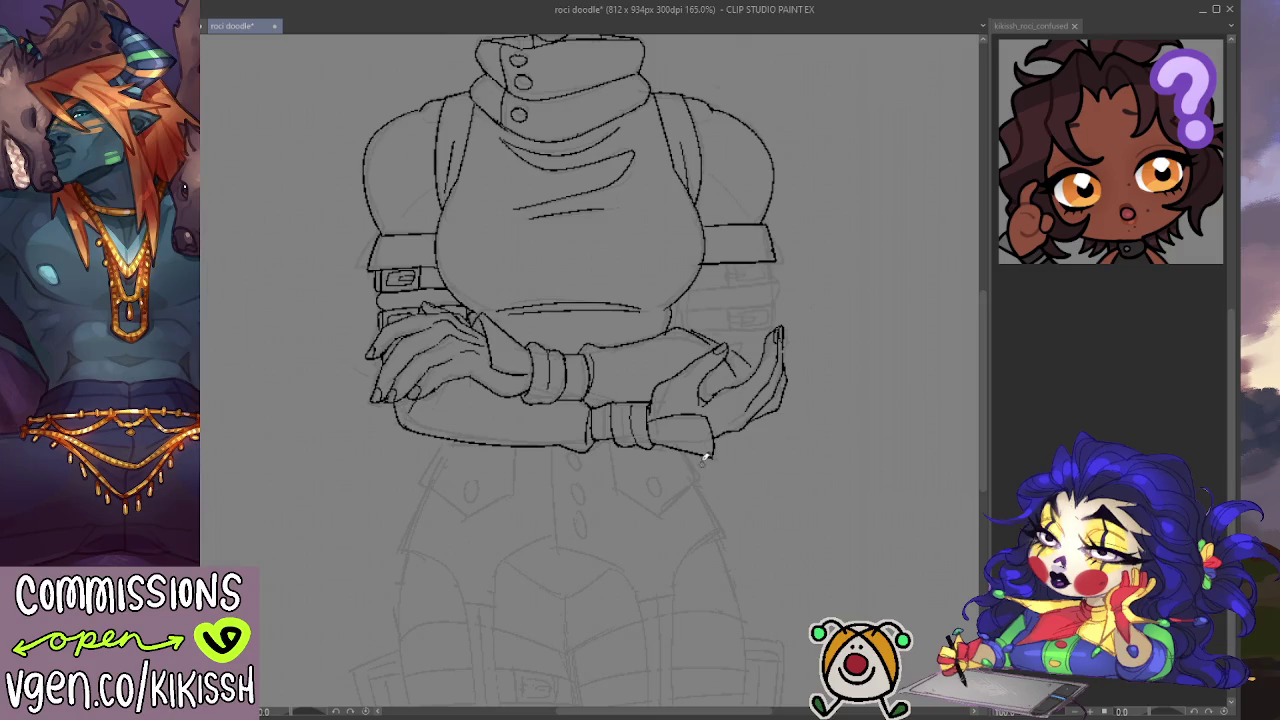
Step: Pan the canvas up and right to centre the crossed arms and belt
mouse_move(609, 486)
left_mouse_down()
mouse_move(671, 406)
mouse_move(771, 366)
mouse_move(786, 451)
left_mouse_up()
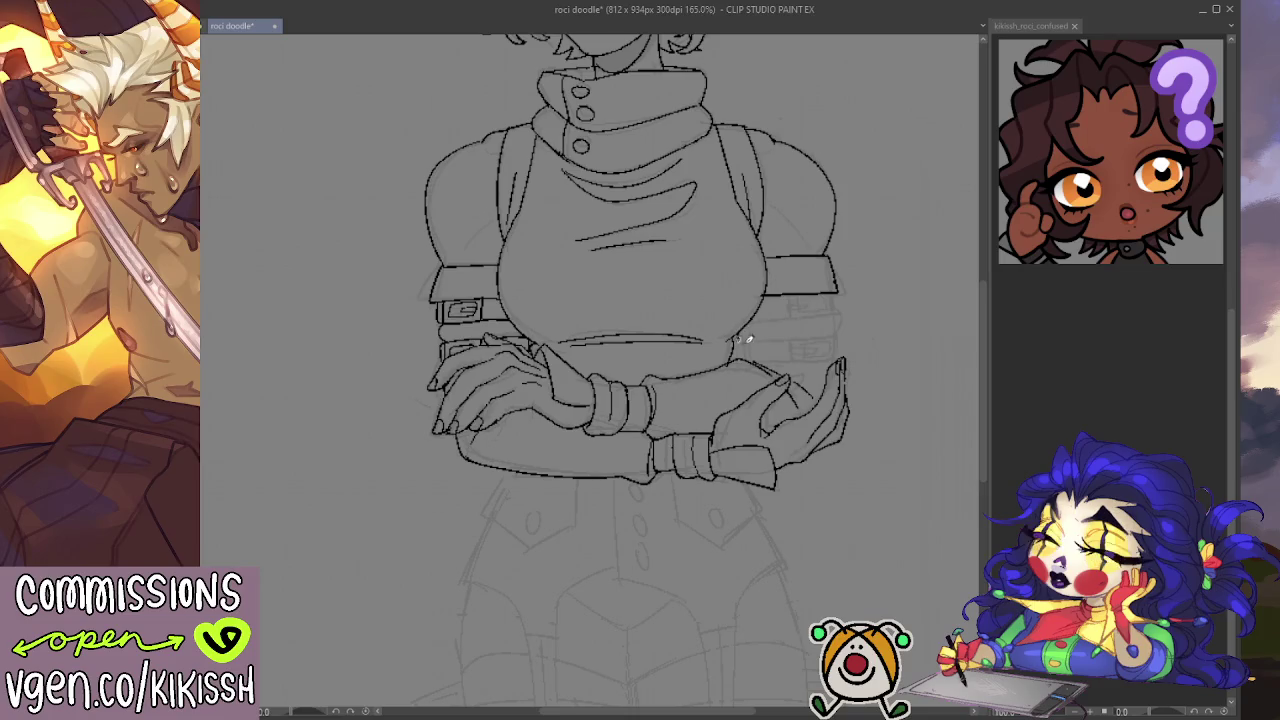
Step: Ink the belt's lower right edge, the upper right strap and its buckle
left_click_drag(752, 320, 836, 318)
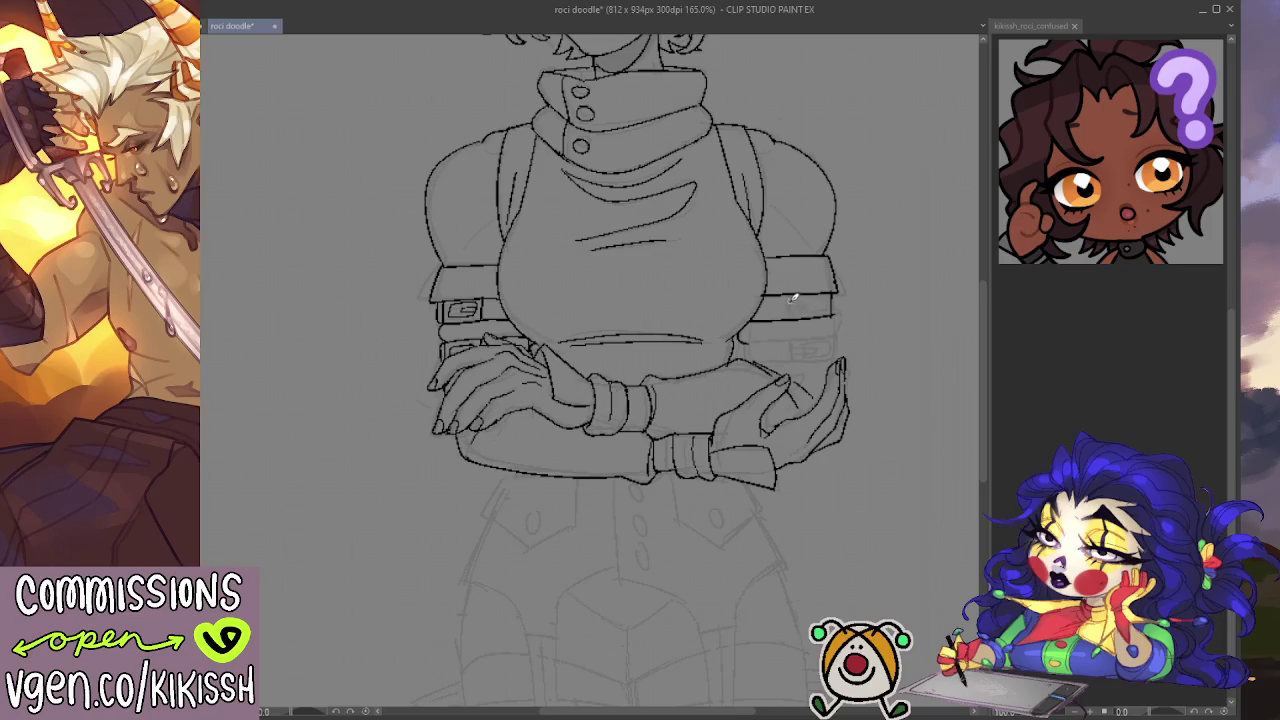
mouse_move(787, 320)
left_mouse_down()
mouse_move(789, 297)
mouse_move(828, 316)
mouse_move(802, 296)
left_mouse_up()
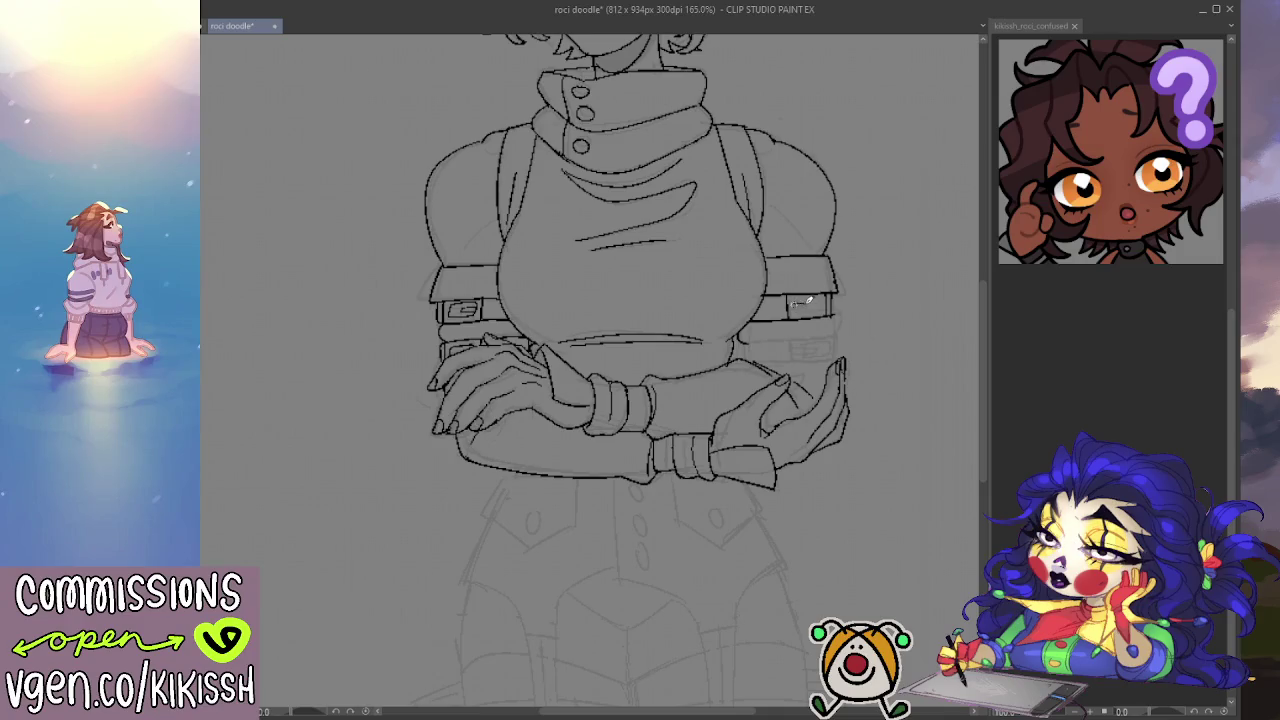
left_click_drag(800, 301, 824, 296)
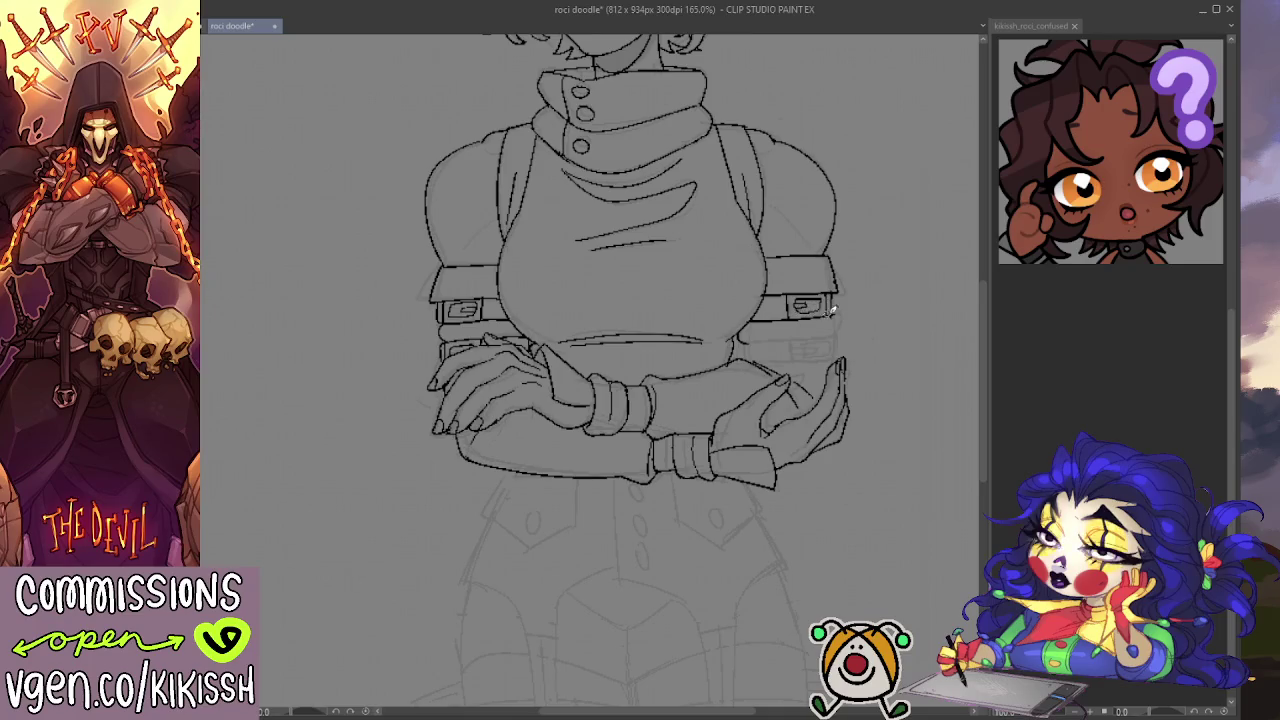
mouse_move(800, 305)
left_mouse_down()
mouse_move(825, 308)
mouse_move(812, 301)
left_mouse_up()
left_click_drag(745, 340, 826, 334)
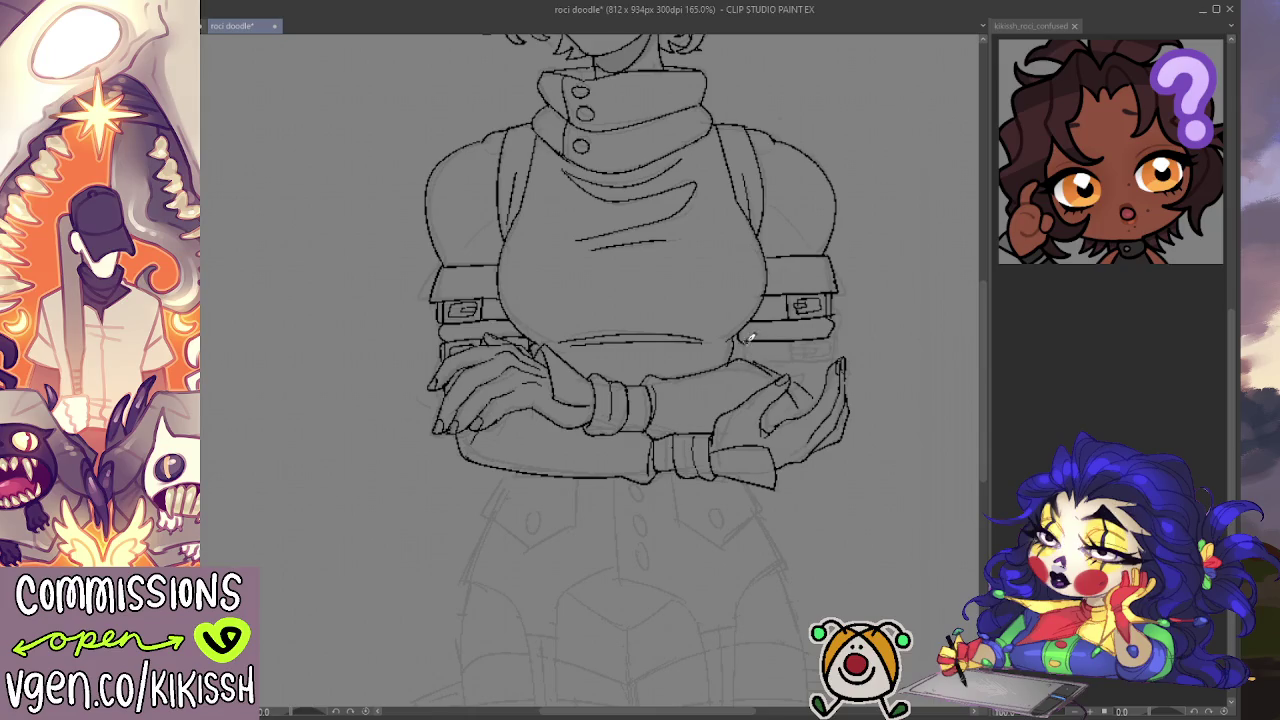
Step: Ink the lower right strap's edges, undoing a stray stroke, then recentre the view on the hips
left_click_drag(748, 357, 814, 355)
left_click_drag(826, 358, 788, 361)
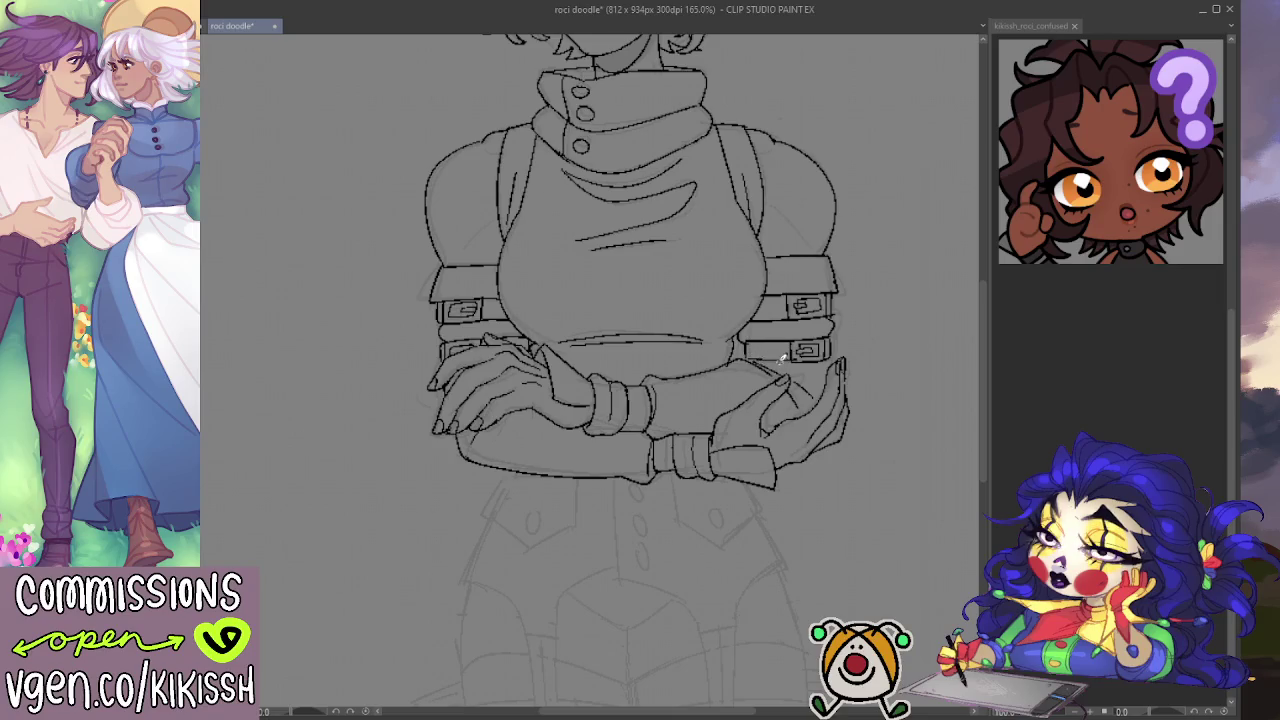
left_click_drag(768, 376, 814, 362)
key("ctrl+z")
scroll(856, 360, "down", 3)
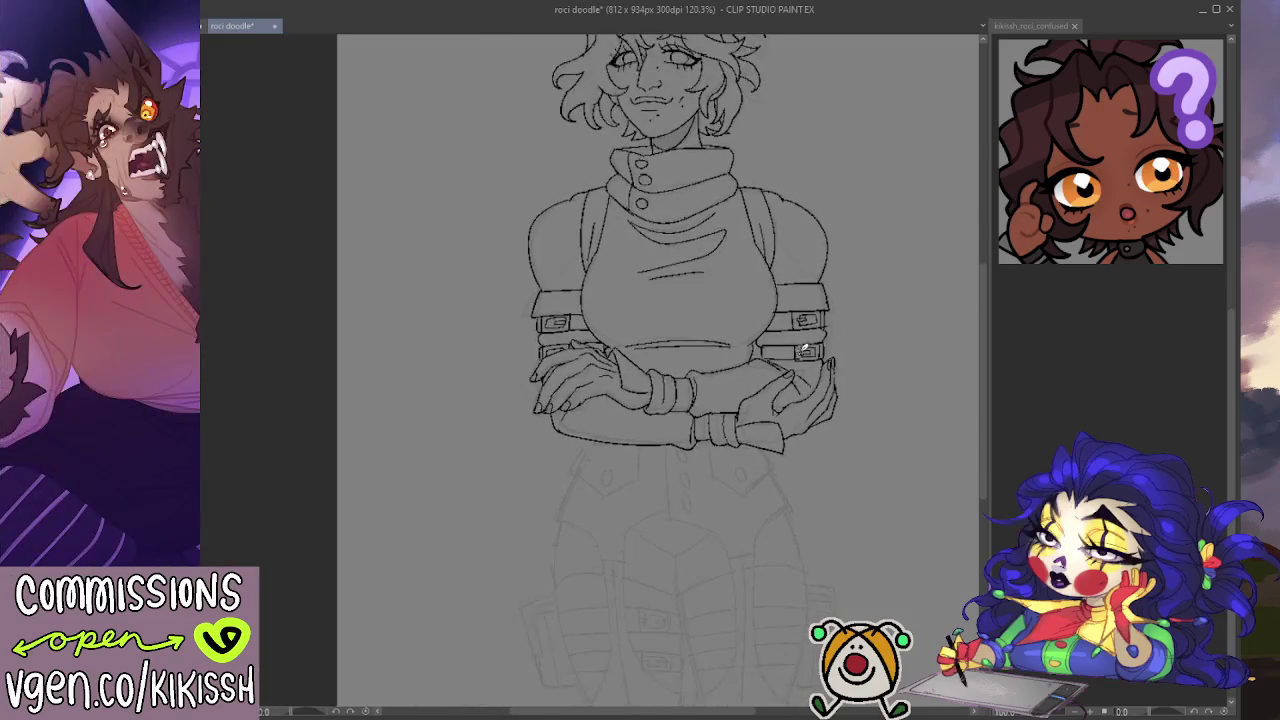
scroll(820, 375, "down", 1)
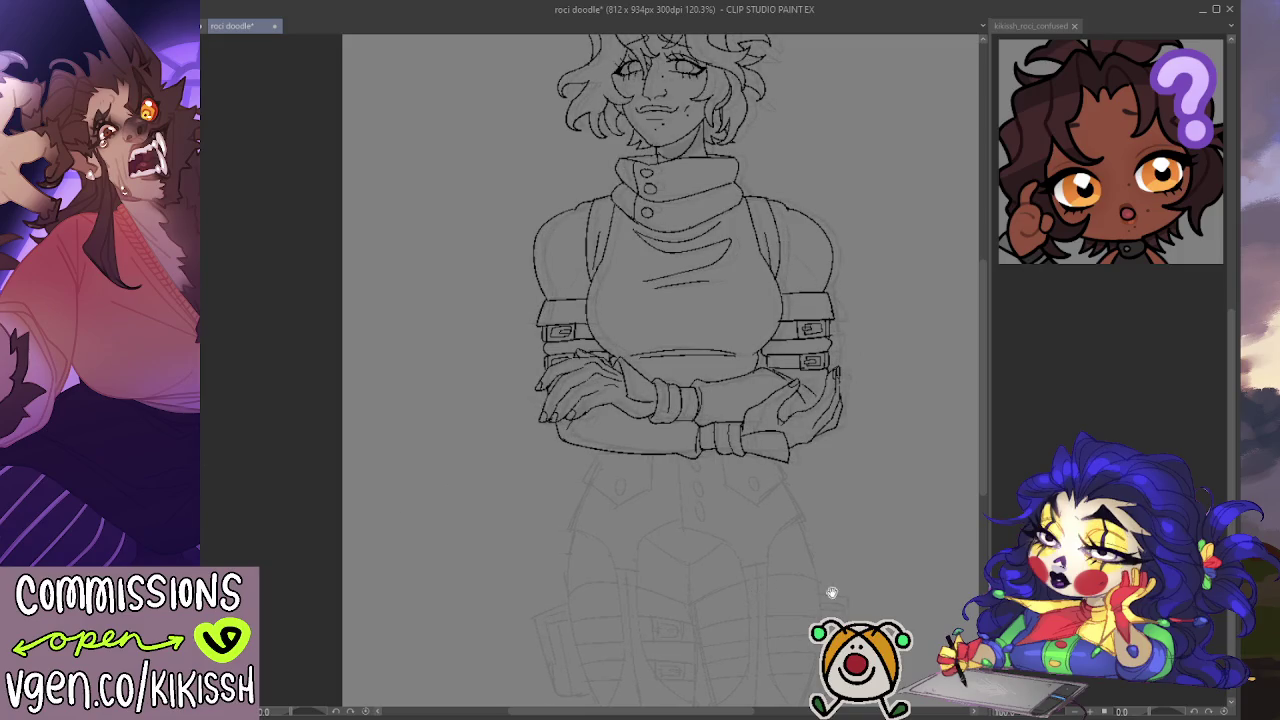
left_click_drag(831, 591, 843, 538)
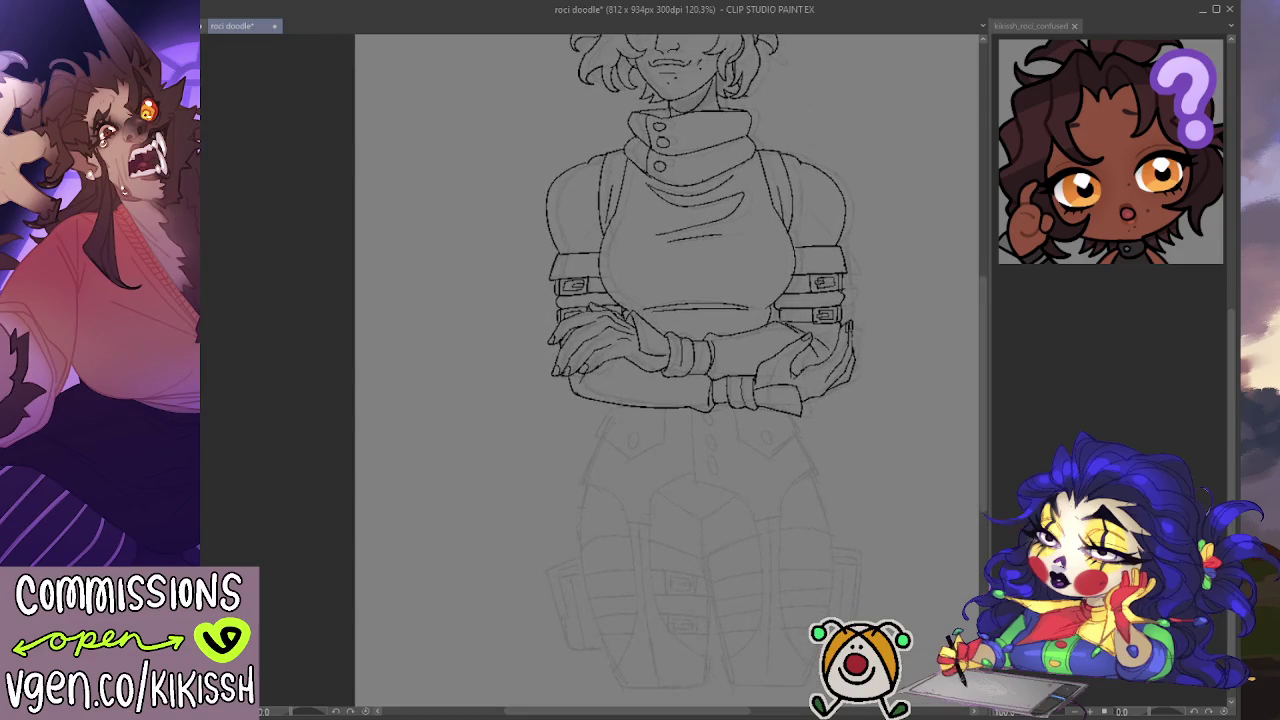
mouse_move(585, 320)
left_mouse_down()
mouse_move(741, 465)
mouse_move(721, 321)
left_mouse_up()
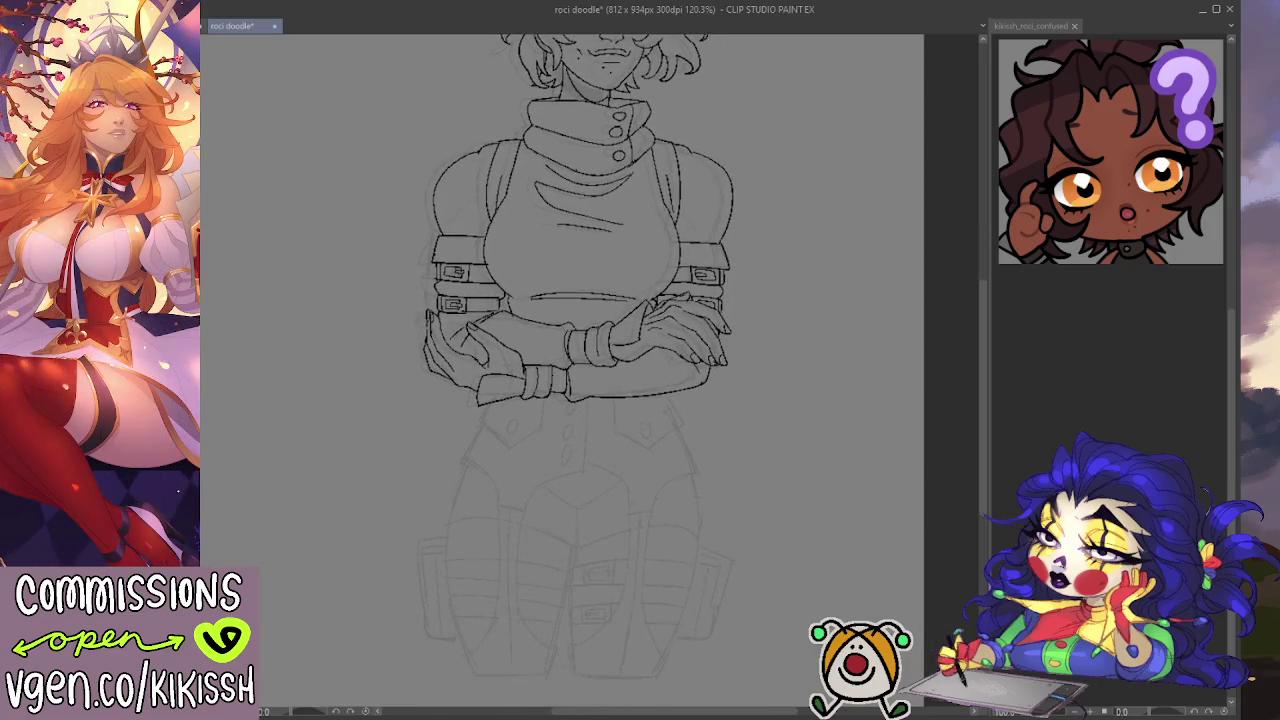
scroll(617, 392, "up", 3)
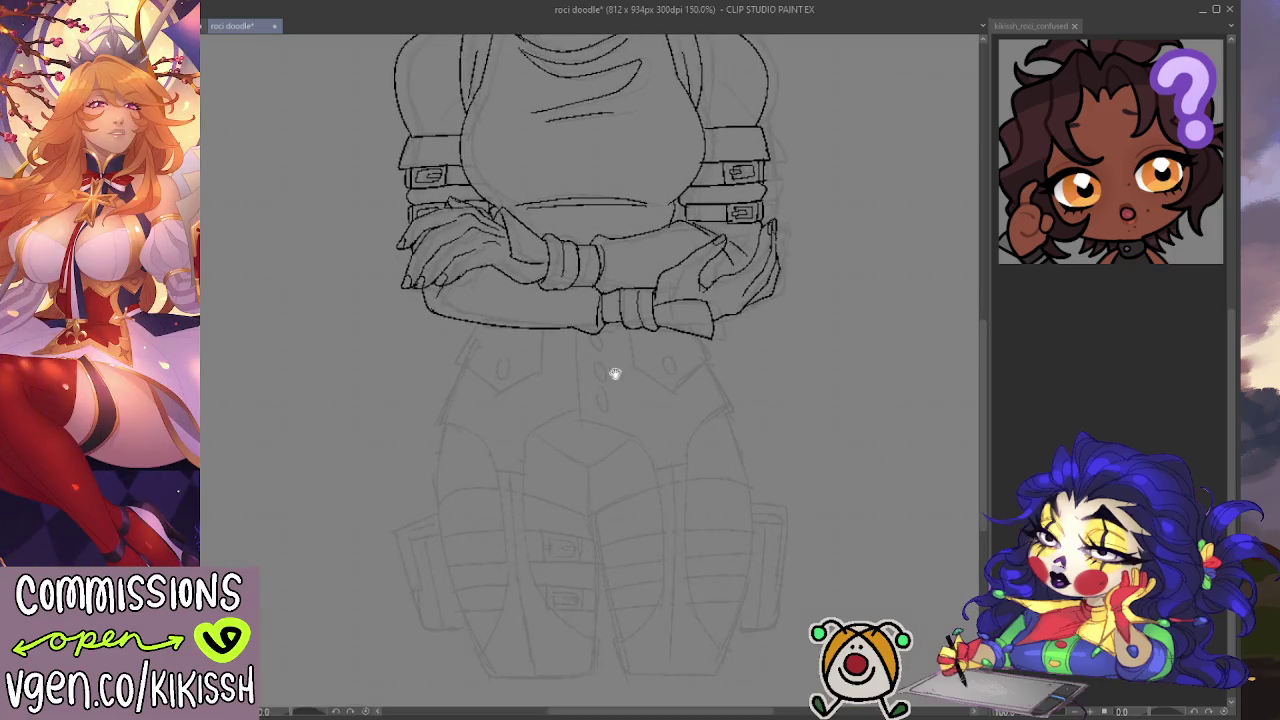
left_click_drag(629, 435, 638, 401)
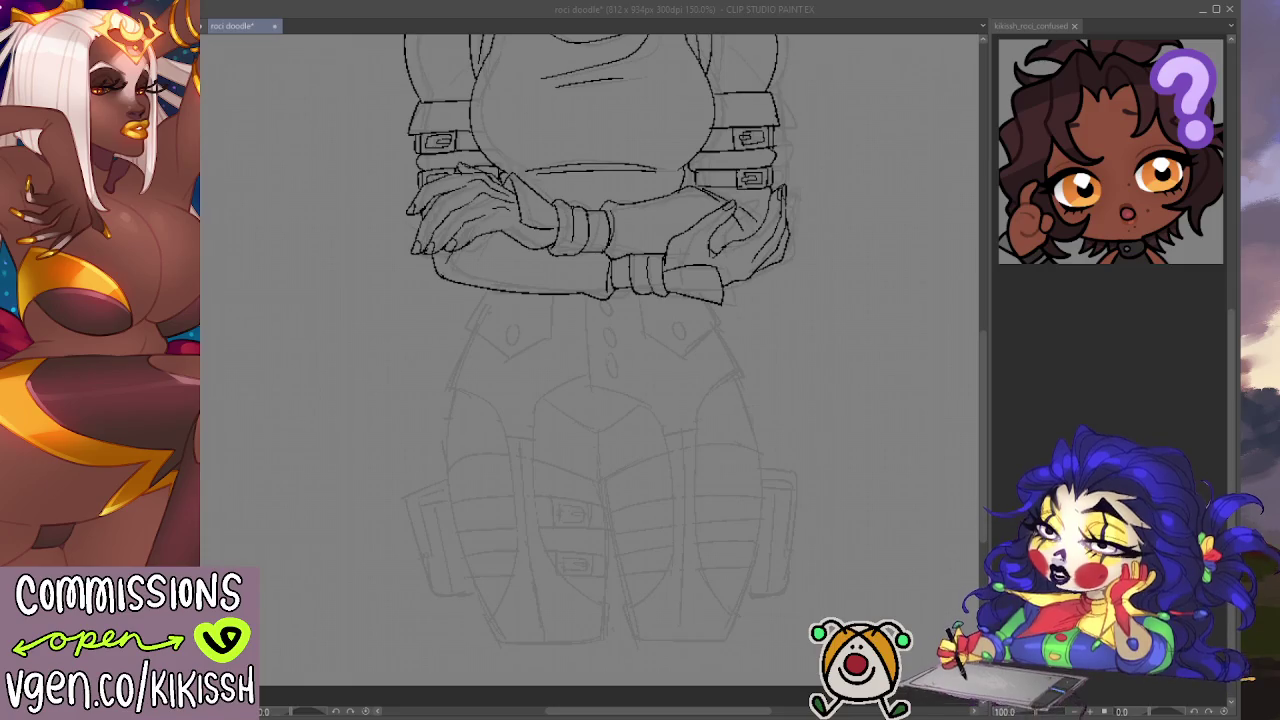
Step: Ink the left and right pocket flaps, with an oval button on the left flap
left_click(491, 304)
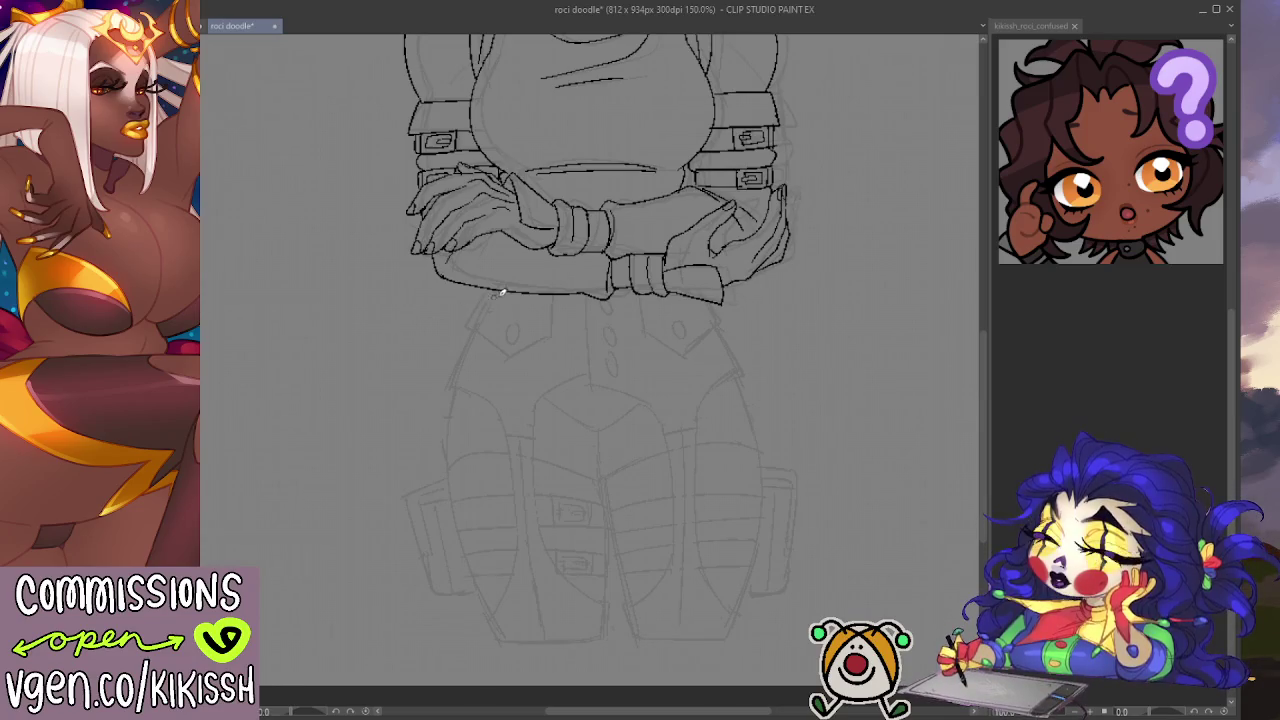
left_click_drag(489, 291, 474, 318)
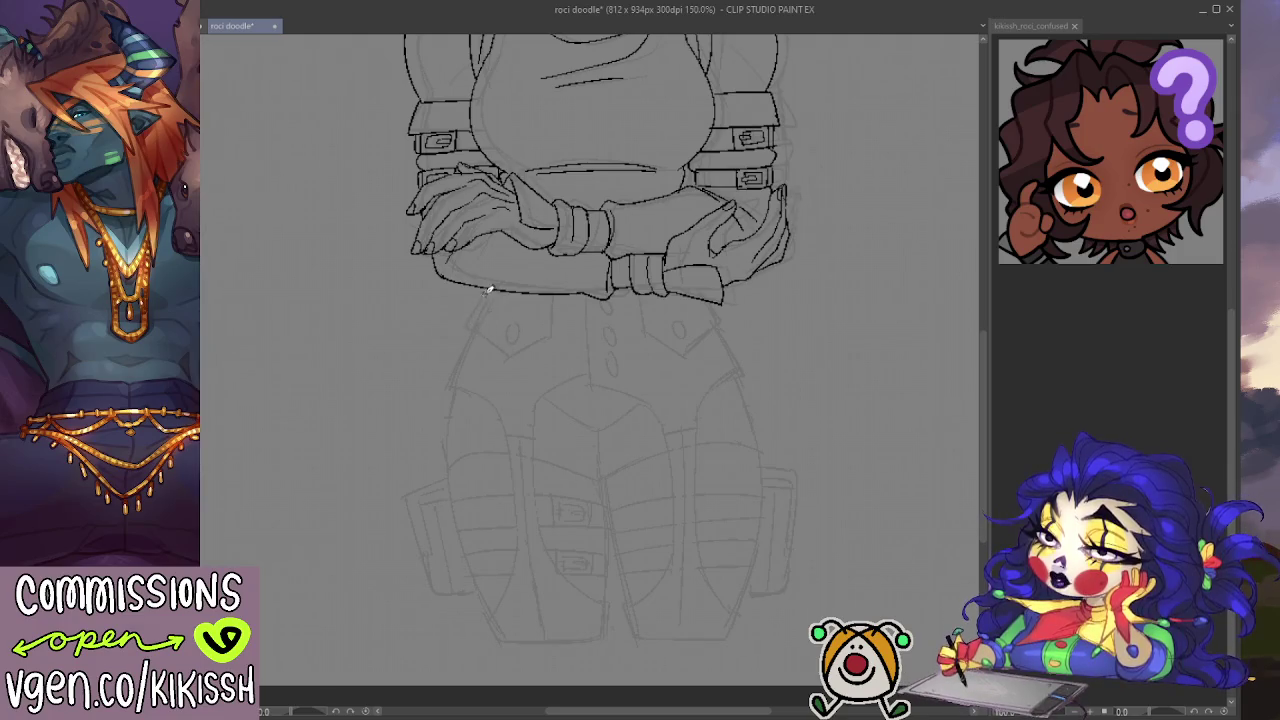
mouse_move(490, 289)
left_mouse_down()
mouse_move(468, 330)
mouse_move(556, 331)
mouse_move(552, 304)
left_mouse_up()
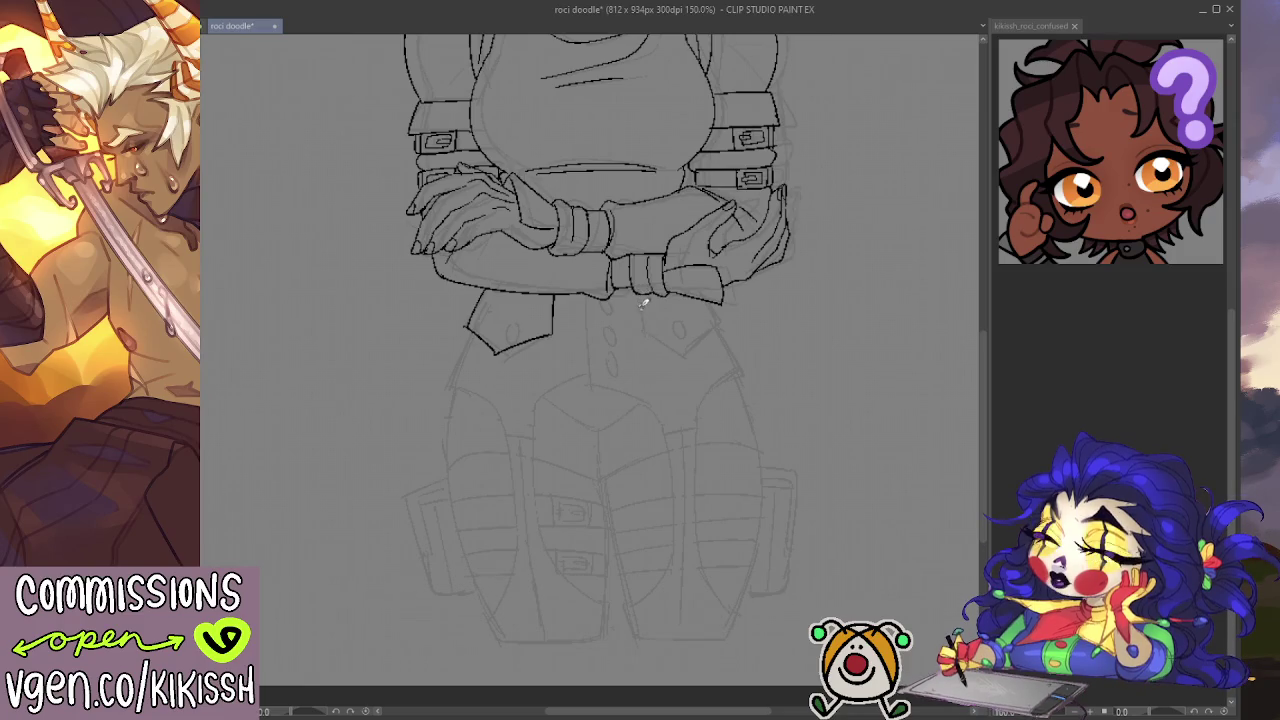
mouse_move(641, 324)
left_mouse_down()
mouse_move(690, 350)
mouse_move(723, 321)
mouse_move(684, 322)
left_mouse_up()
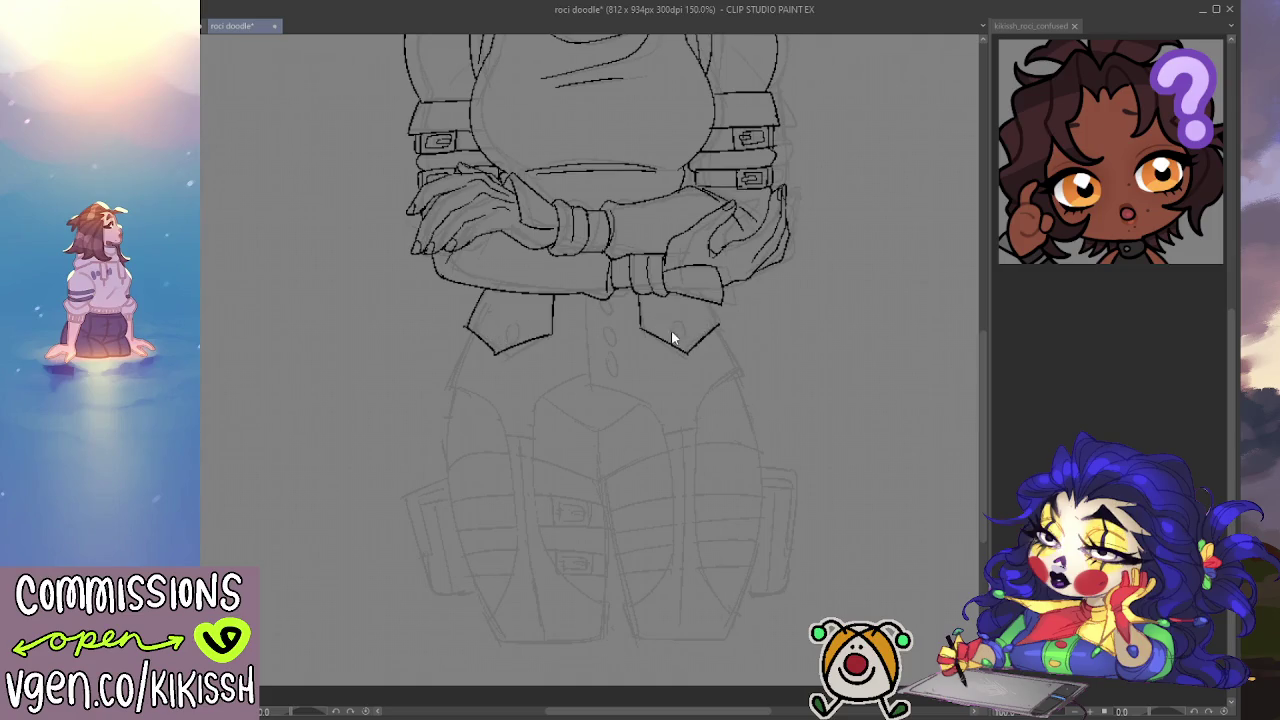
mouse_move(645, 328)
left_mouse_down()
mouse_move(695, 347)
mouse_move(722, 333)
mouse_move(694, 328)
left_mouse_up()
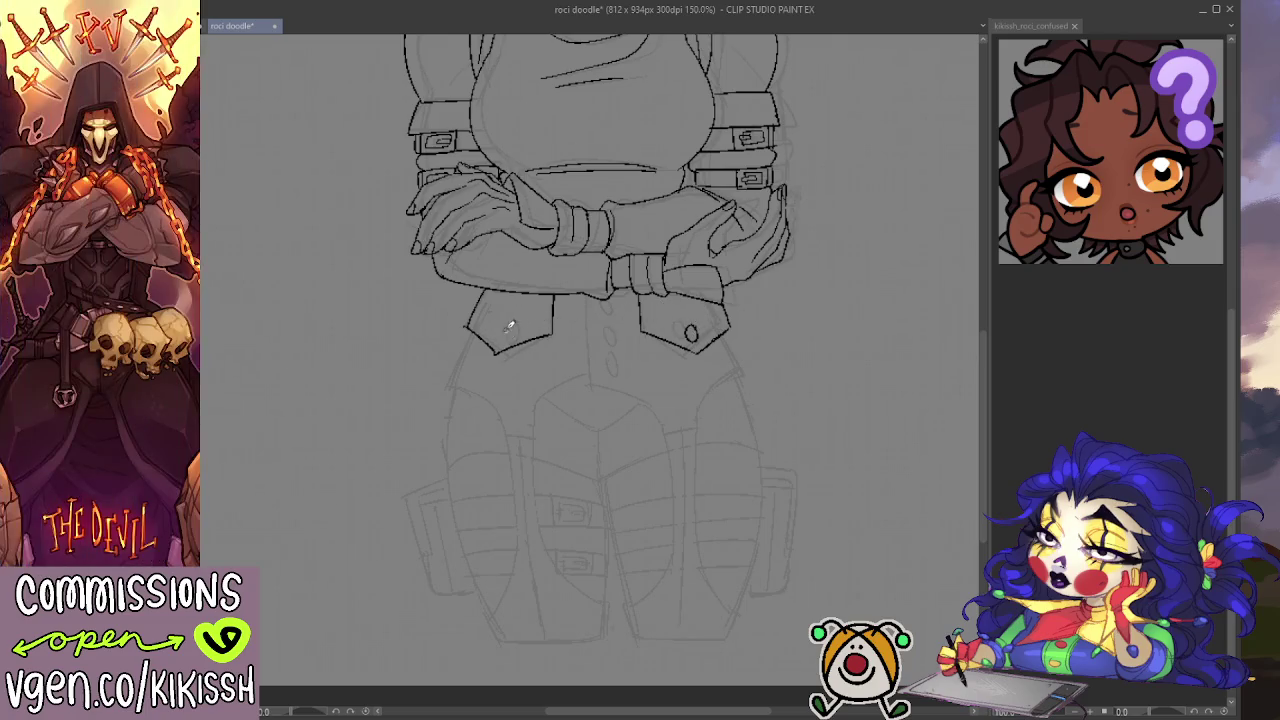
left_click_drag(500, 323, 503, 326)
mouse_move(663, 294)
left_mouse_down()
mouse_move(700, 483)
mouse_move(706, 277)
left_mouse_up()
Step: Redraw the left part of the lower hem as a curve ending lower
left_click_drag(522, 320, 510, 380)
key("ctrl+z")
mouse_move(522, 320)
left_mouse_down()
mouse_move(503, 380)
mouse_move(570, 440)
left_mouse_up()
key("ctrl+z")
mouse_move(503, 378)
left_mouse_down()
mouse_move(558, 428)
mouse_move(588, 427)
mouse_move(614, 380)
mouse_move(645, 372)
left_mouse_up()
Step: Ink the right side of the lower hem and reposition the view over the hips
mouse_move(647, 288)
left_mouse_down()
mouse_move(645, 370)
mouse_move(718, 430)
mouse_move(752, 430)
mouse_move(764, 380)
mouse_move(797, 362)
left_mouse_up()
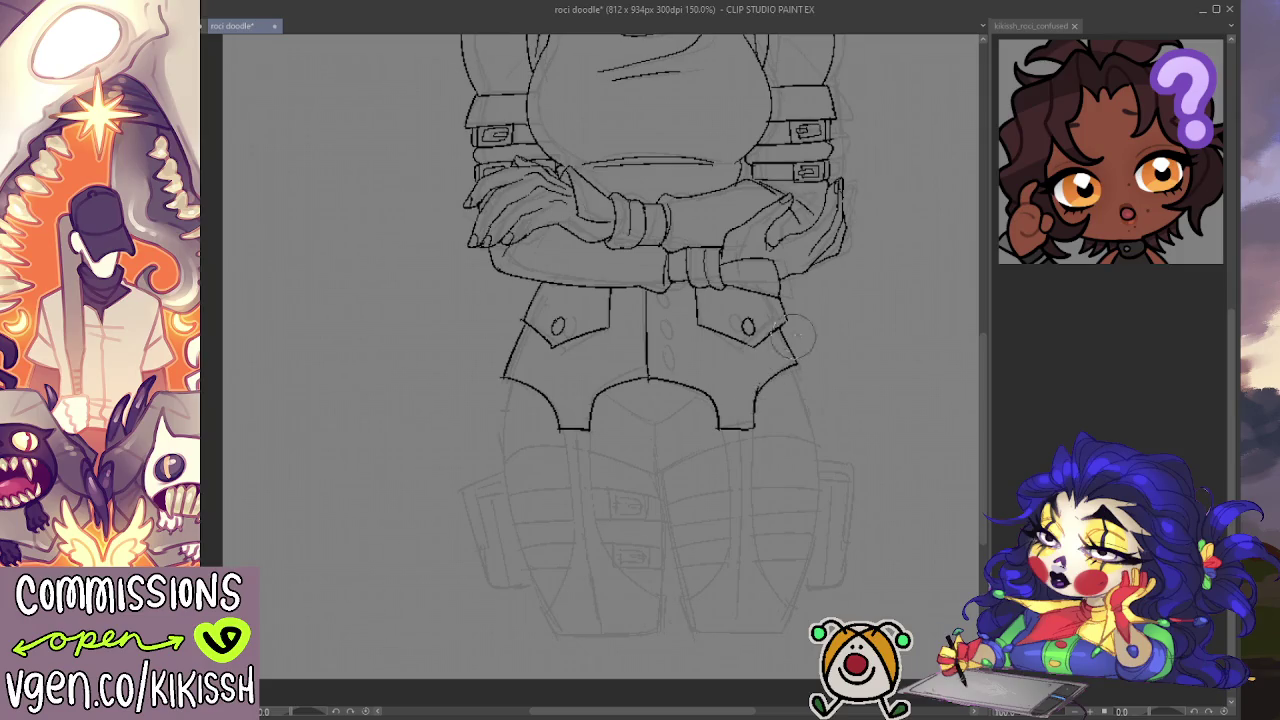
left_click_drag(818, 290, 823, 383)
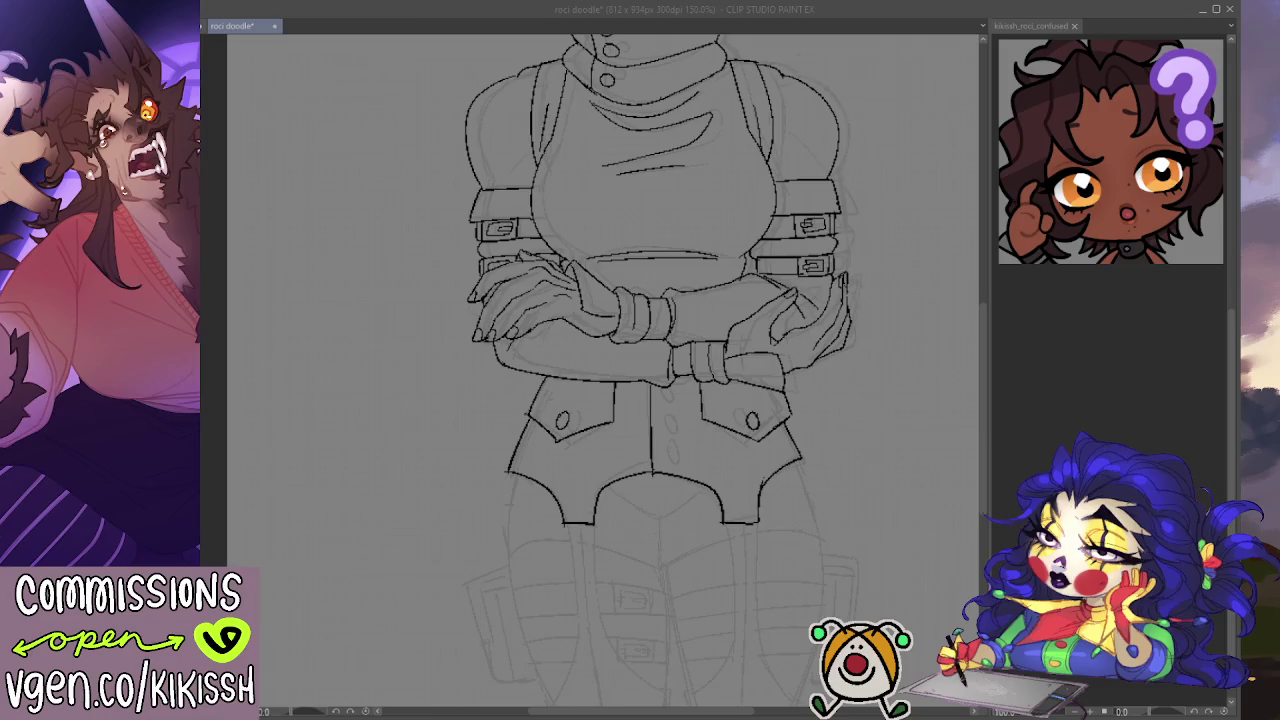
scroll(978, 307, "up", 5)
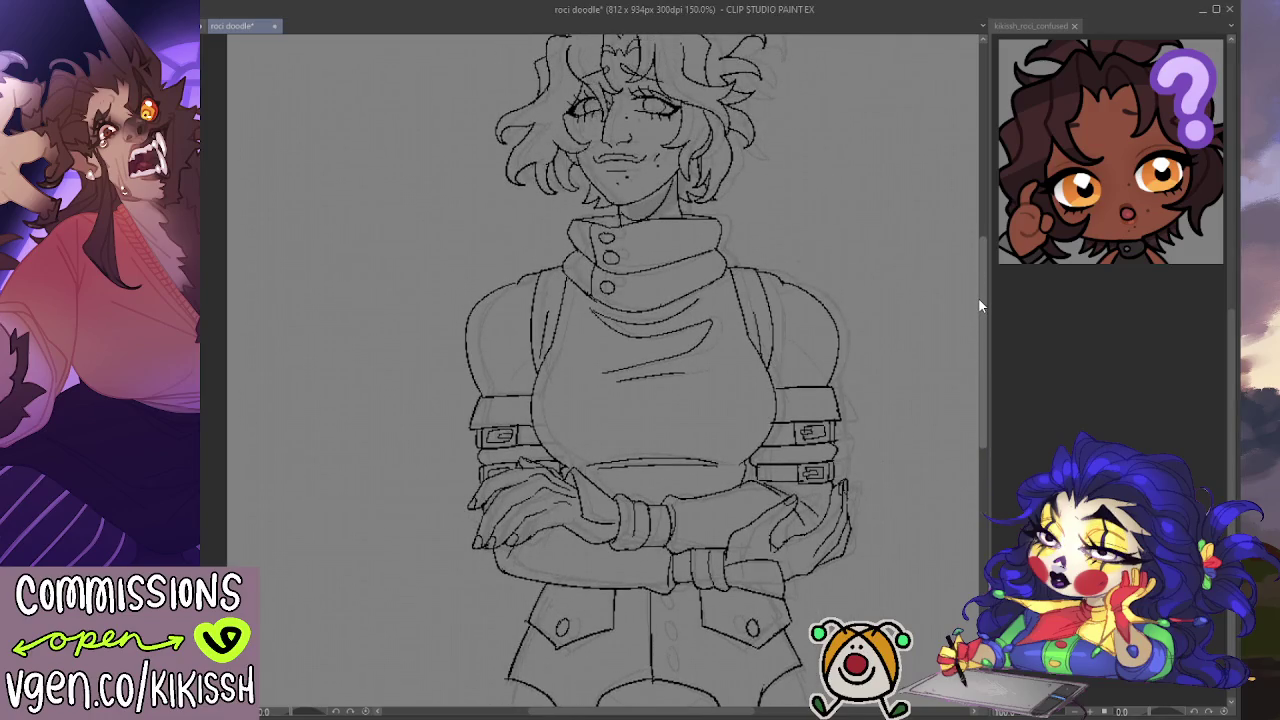
Step: Ink a deep U-shaped crotch curve below the hem, redrawing it until it looks right
scroll(978, 298, "down", 2)
left_click_drag(979, 309, 980, 377)
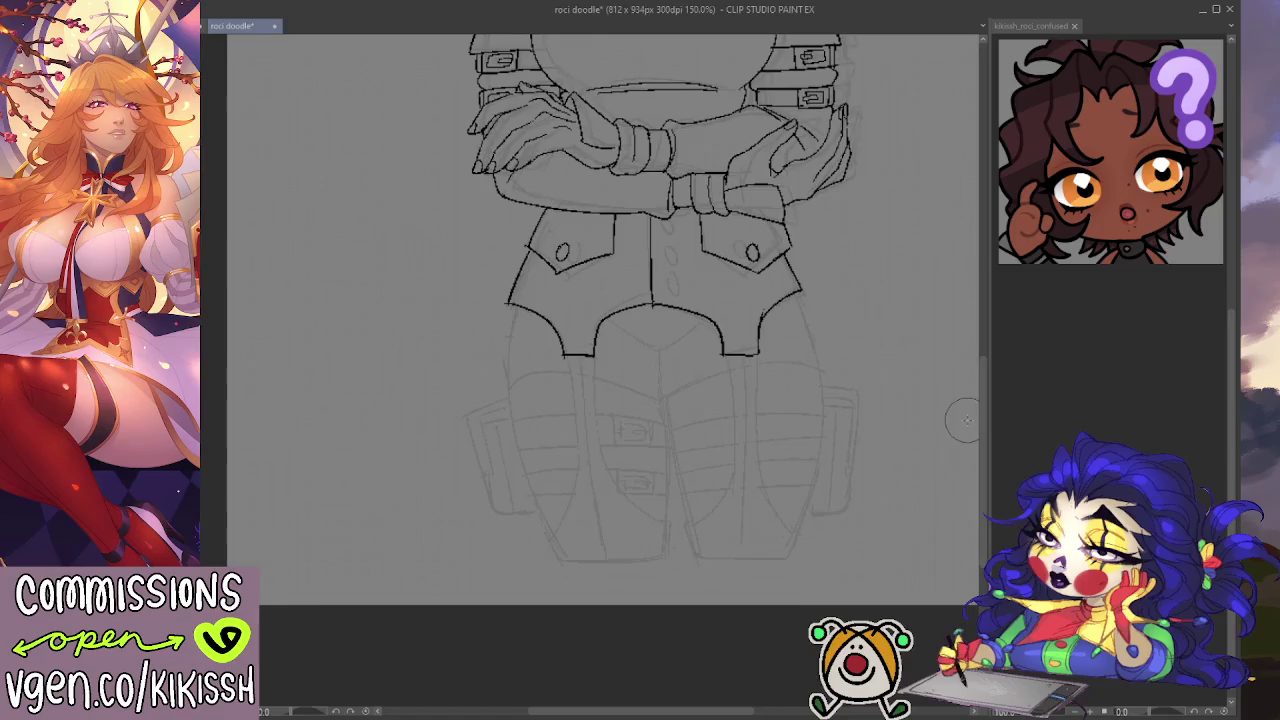
scroll(780, 447, "up", 1)
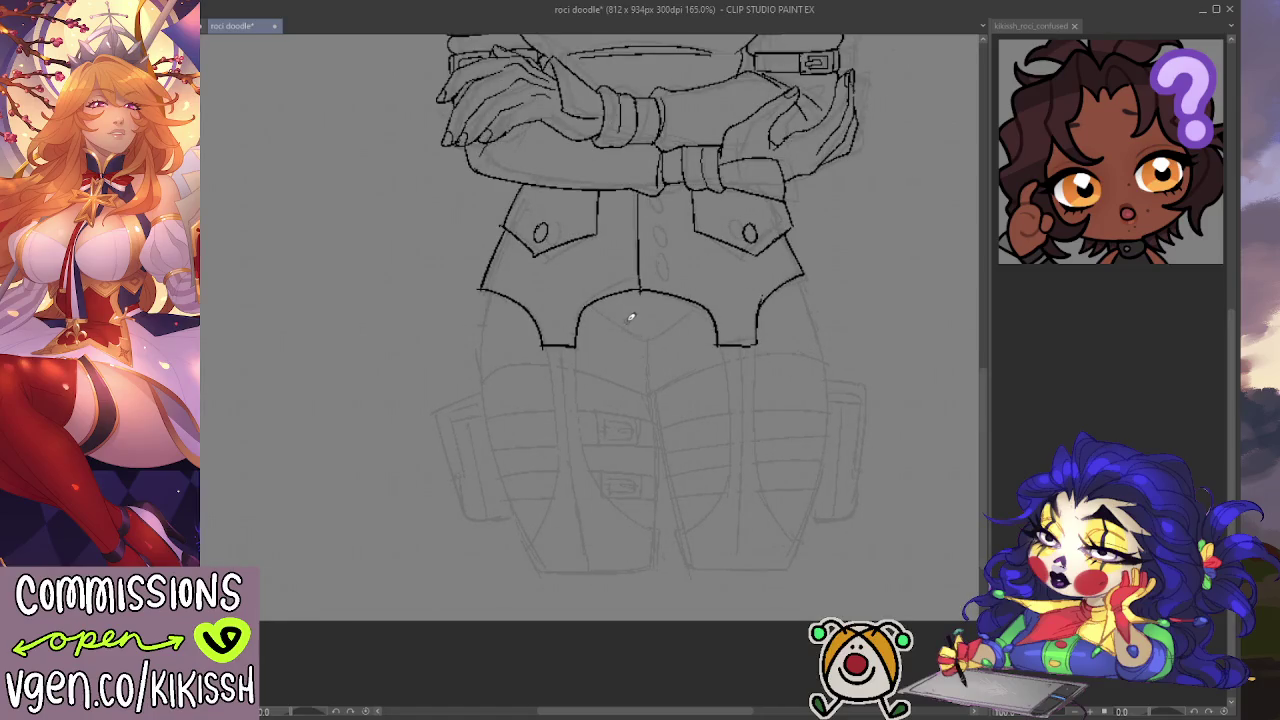
mouse_move(592, 309)
left_mouse_down()
mouse_move(646, 339)
mouse_move(706, 303)
left_mouse_up()
key("ctrl+z")
key("ctrl+z")
mouse_move(598, 314)
left_mouse_down()
mouse_move(634, 331)
mouse_move(702, 309)
left_mouse_up()
key("ctrl+z")
mouse_move(596, 312)
left_mouse_down()
mouse_move(660, 338)
mouse_move(702, 304)
left_mouse_up()
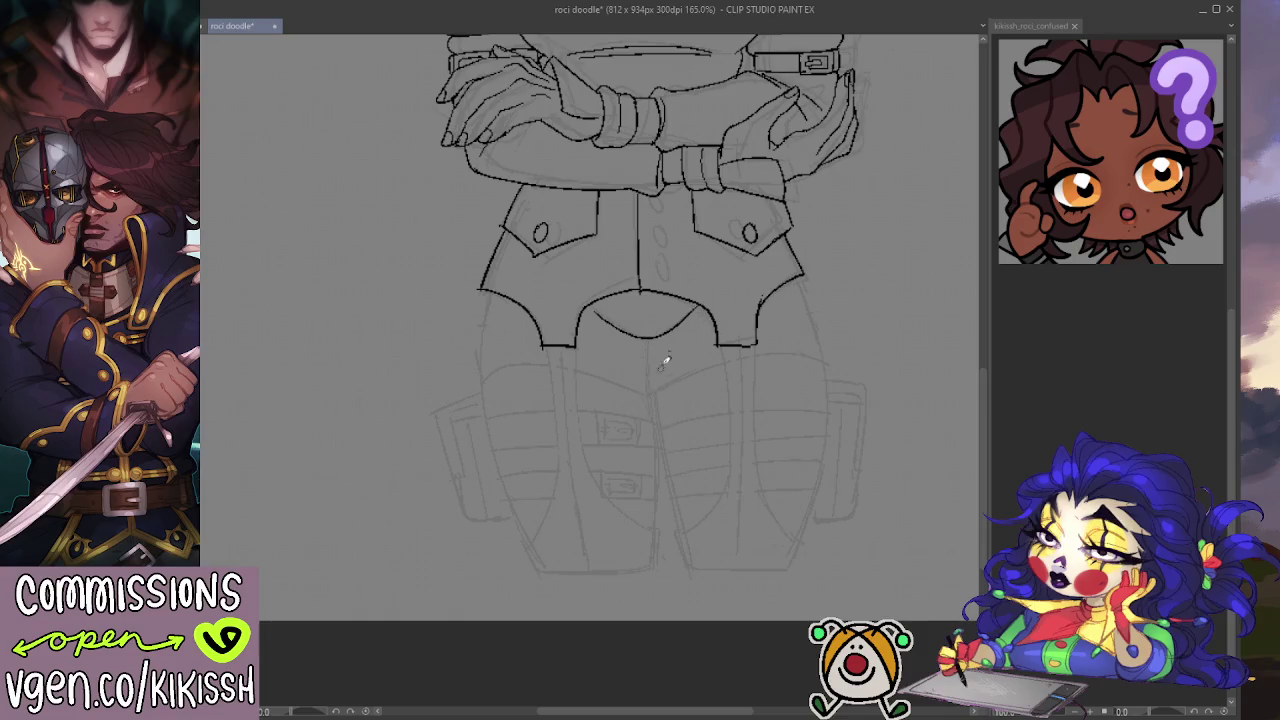
Step: Ink the inner line running down between the legs
left_click_drag(656, 344, 680, 536)
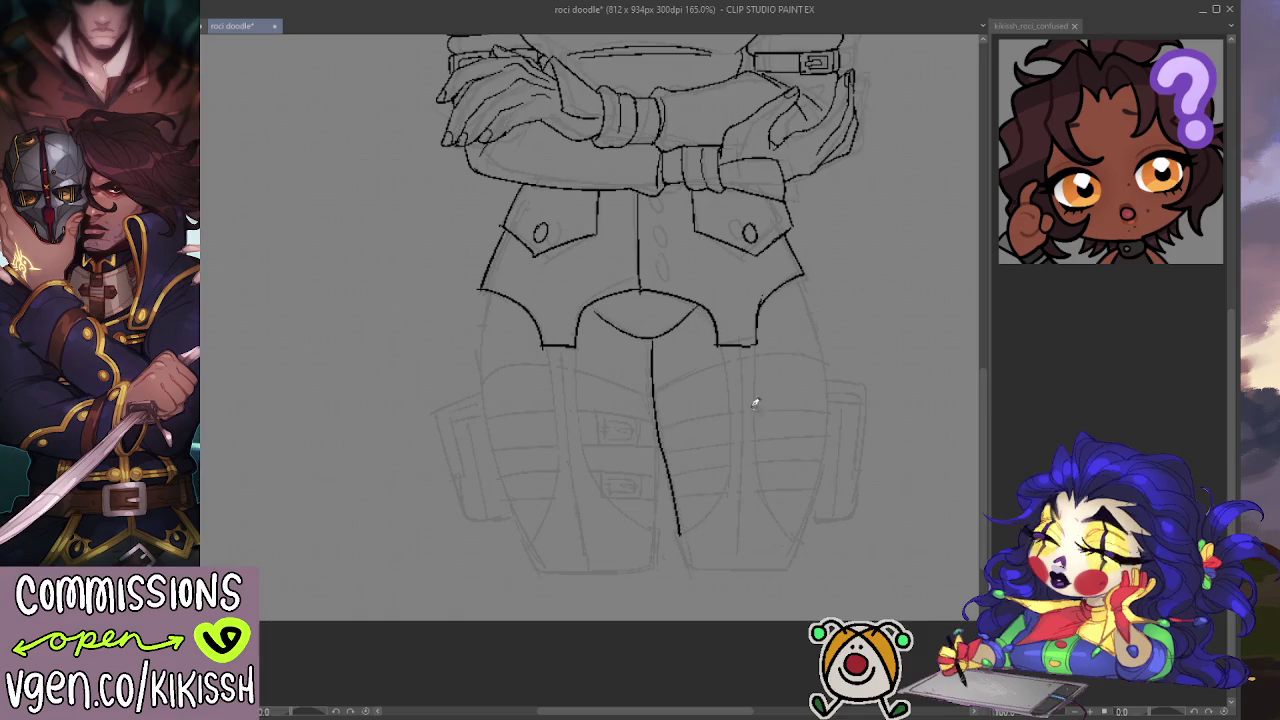
left_click_drag(658, 408, 651, 522)
key("ctrl+z")
left_click_drag(658, 410, 652, 521)
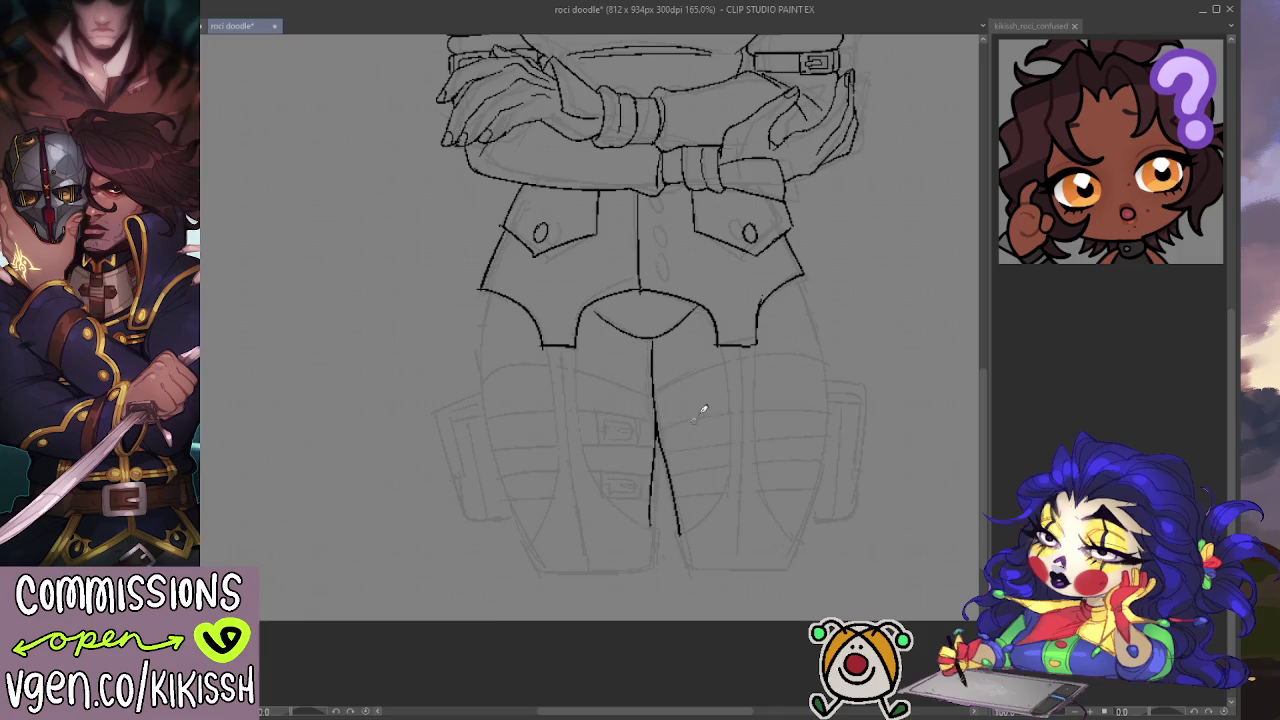
Step: Ink the outer outlines of the right and left trouser legs
left_click_drag(802, 280, 825, 400)
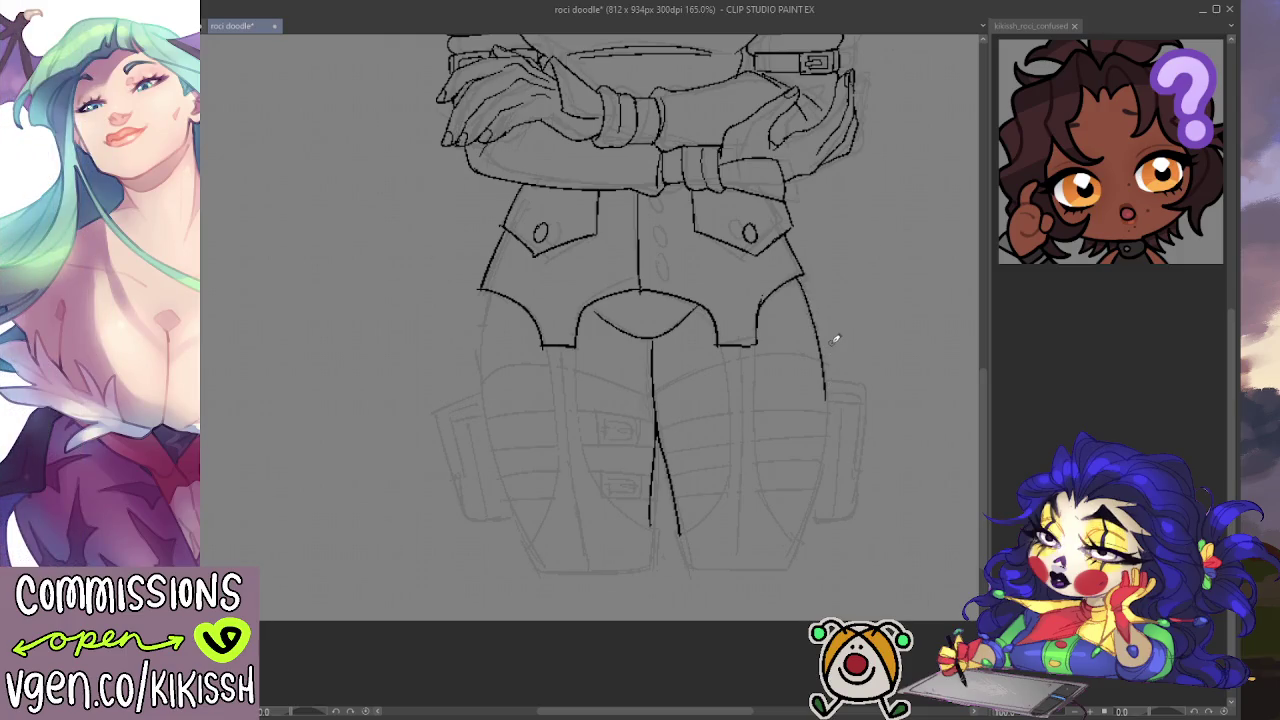
left_click_drag(827, 402, 802, 542)
left_click_drag(483, 290, 481, 400)
key("ctrl+z")
mouse_move(485, 290)
left_mouse_down()
mouse_move(484, 440)
mouse_move(525, 532)
left_mouse_up()
mouse_move(751, 314)
left_mouse_down()
mouse_move(794, 480)
mouse_move(794, 607)
left_mouse_up()
mouse_move(734, 494)
left_mouse_down()
mouse_move(741, 533)
mouse_move(714, 294)
mouse_move(731, 486)
mouse_move(716, 544)
mouse_move(729, 509)
mouse_move(709, 349)
mouse_move(736, 252)
left_mouse_up()
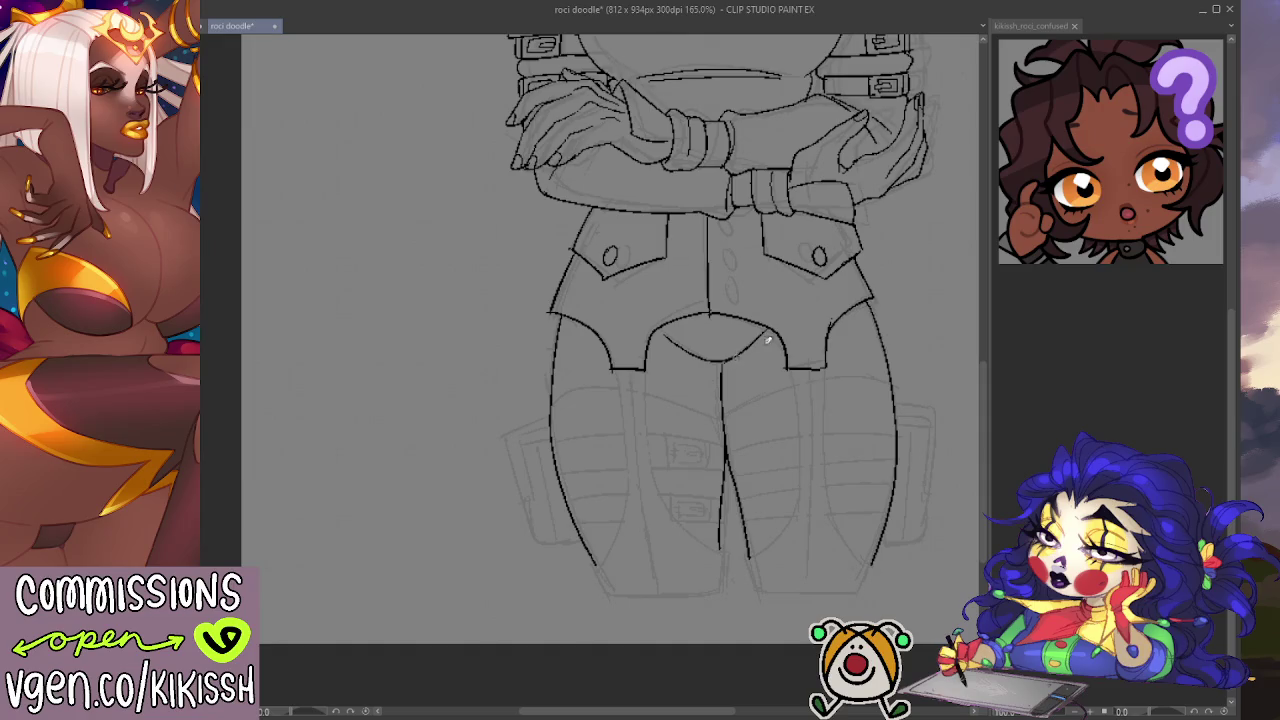
Step: Ink the crotch line and the curved crease lines across both thighs
left_click_drag(650, 333, 712, 360)
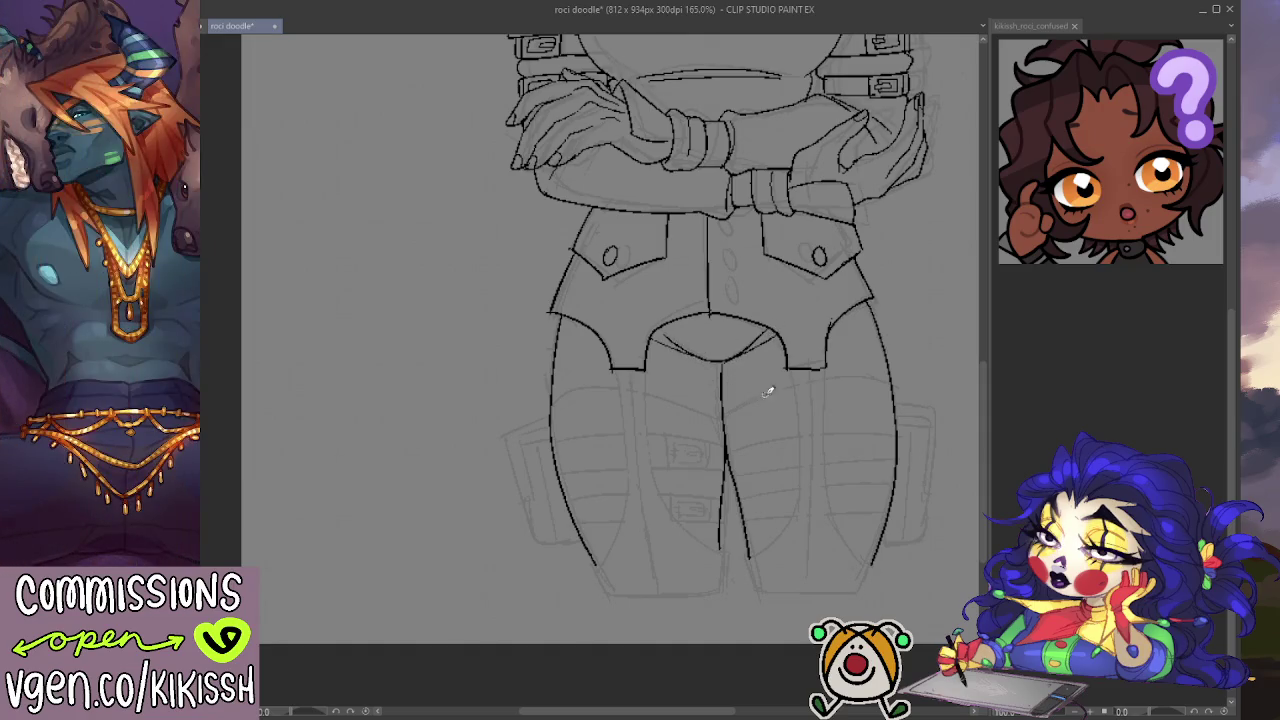
key("e")
key("p")
left_click_drag(724, 402, 886, 378)
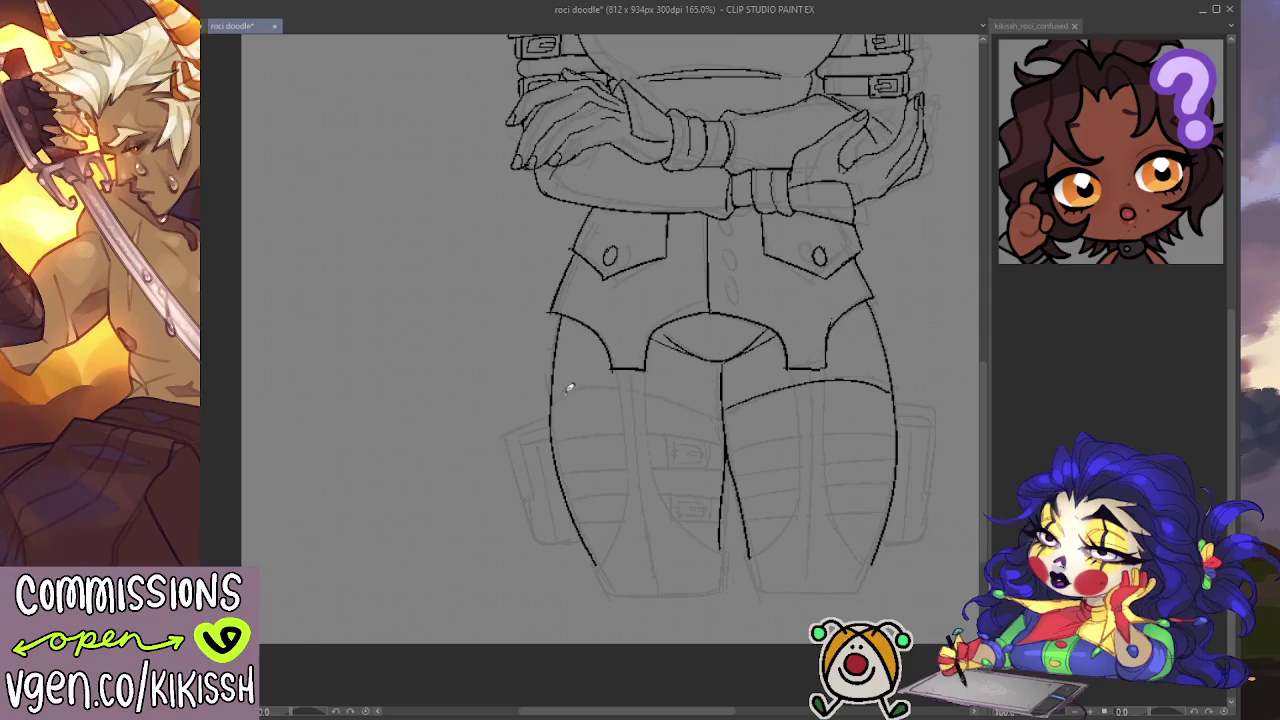
left_click_drag(552, 384, 722, 405)
key("ctrl+z")
left_click_drag(557, 393, 718, 404)
Step: Ink the inner contour and a second vertical line down the left thigh
left_click_drag(872, 343, 866, 382)
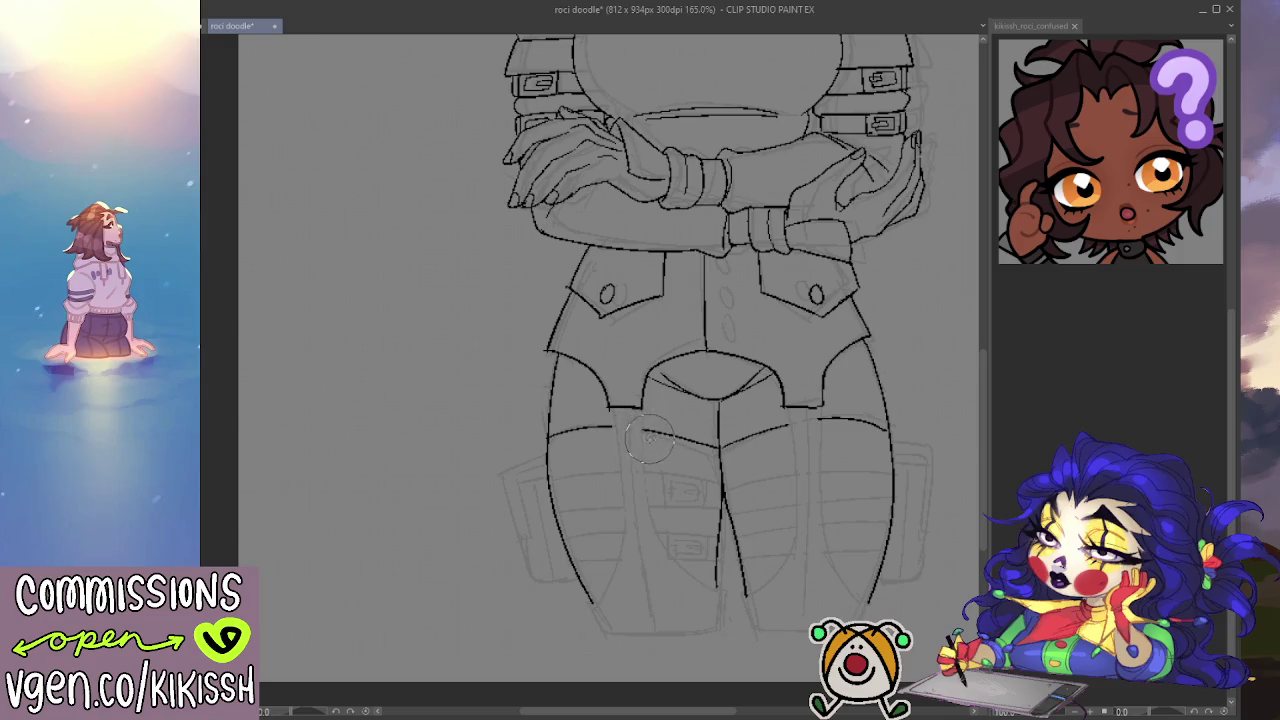
left_click_drag(648, 438, 668, 318)
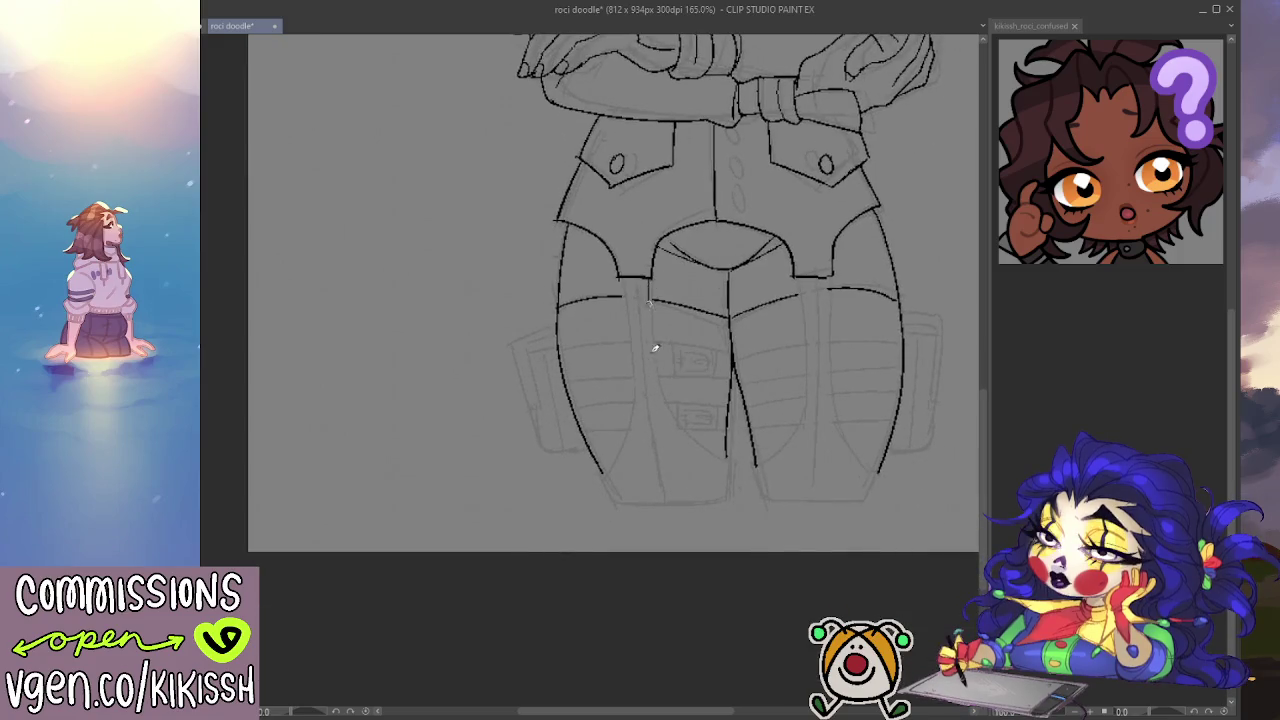
mouse_move(655, 290)
left_mouse_down()
mouse_move(662, 392)
mouse_move(686, 429)
mouse_move(737, 456)
mouse_move(730, 500)
left_mouse_up()
mouse_move(621, 280)
left_mouse_down()
mouse_move(632, 395)
mouse_move(605, 465)
mouse_move(614, 500)
left_mouse_up()
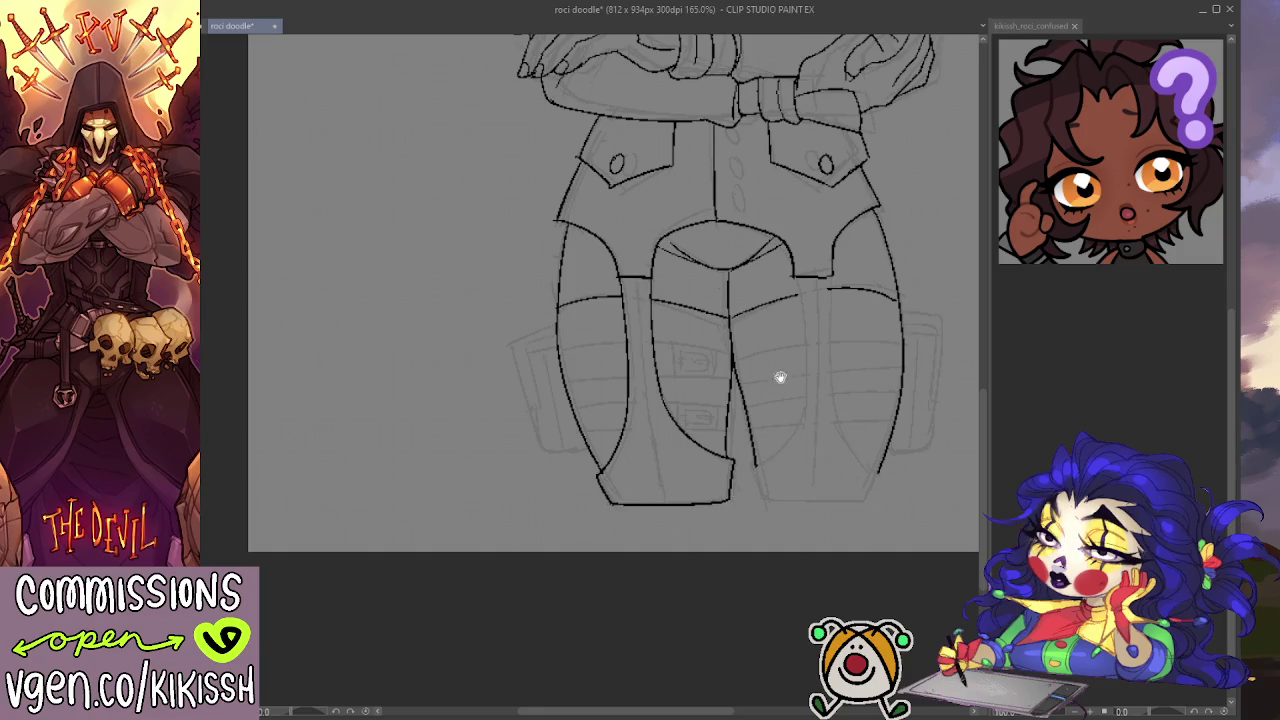
Step: Ink the short side edge and horizontal edges of the strap band across the left thigh
scroll(785, 389, "up", 2)
scroll(763, 371, "up", 3)
scroll(763, 351, "up", 3)
scroll(706, 506, "up", 2)
scroll(728, 582, "down", 5)
scroll(766, 289, "down", 2)
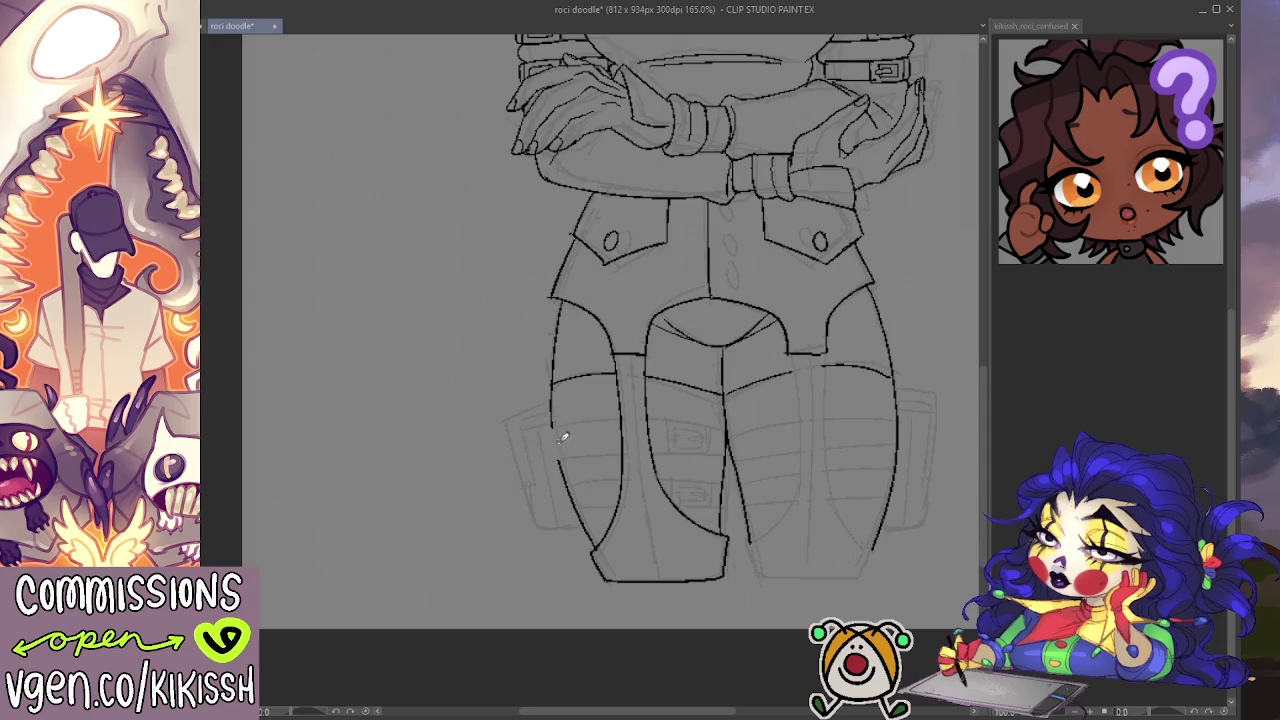
left_click_drag(549, 422, 559, 452)
left_click_drag(551, 457, 620, 453)
left_click_drag(550, 428, 621, 425)
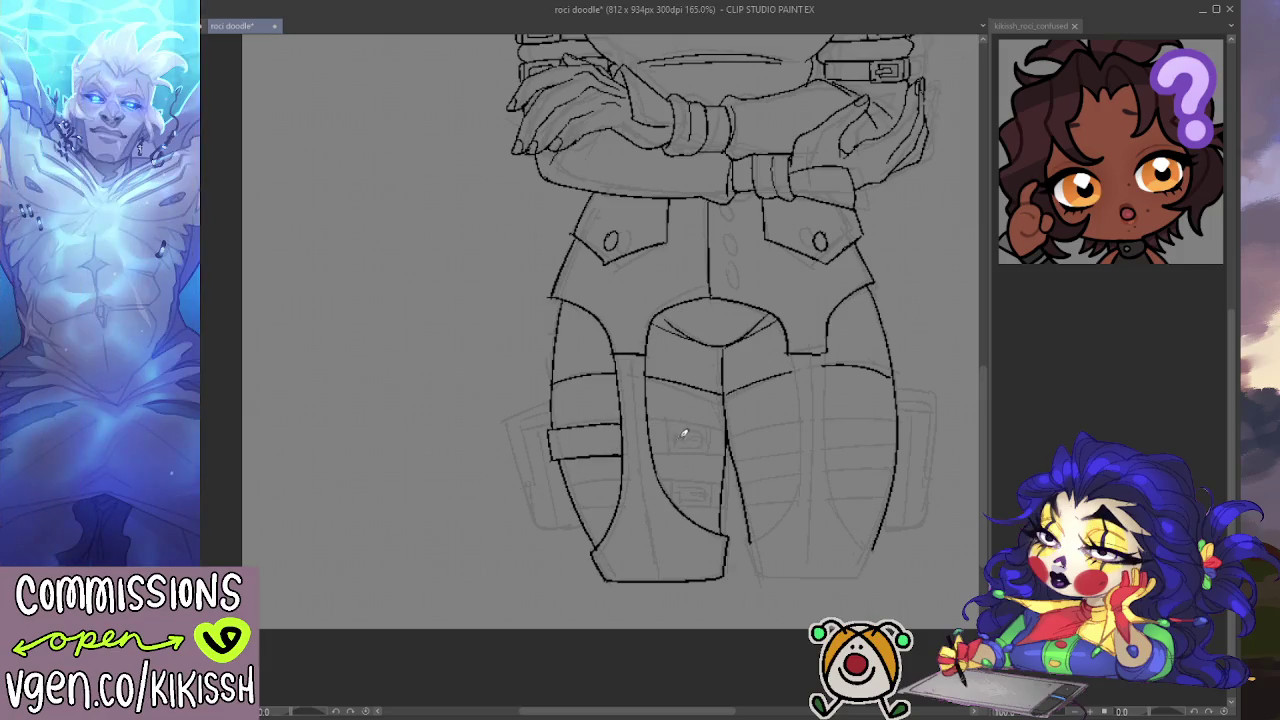
key("ctrl+z")
left_click_drag(549, 432, 621, 423)
key("ctrl+z")
Step: Ink the buckle edges, clean its right side, and add the pocket edges below it
mouse_move(661, 430)
left_mouse_down()
mouse_move(666, 449)
mouse_move(704, 455)
mouse_move(704, 420)
mouse_move(662, 421)
left_mouse_up()
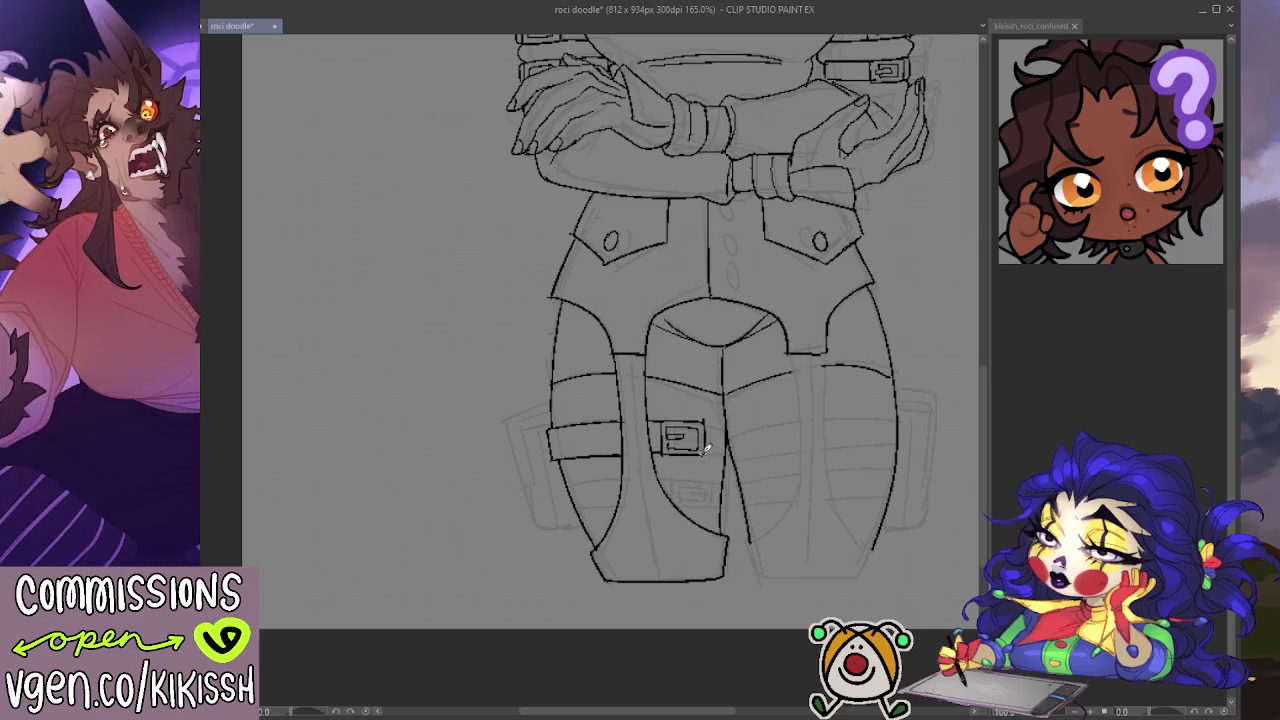
left_click_drag(710, 455, 730, 453)
left_click_drag(751, 443, 718, 406)
left_click_drag(703, 464, 703, 447)
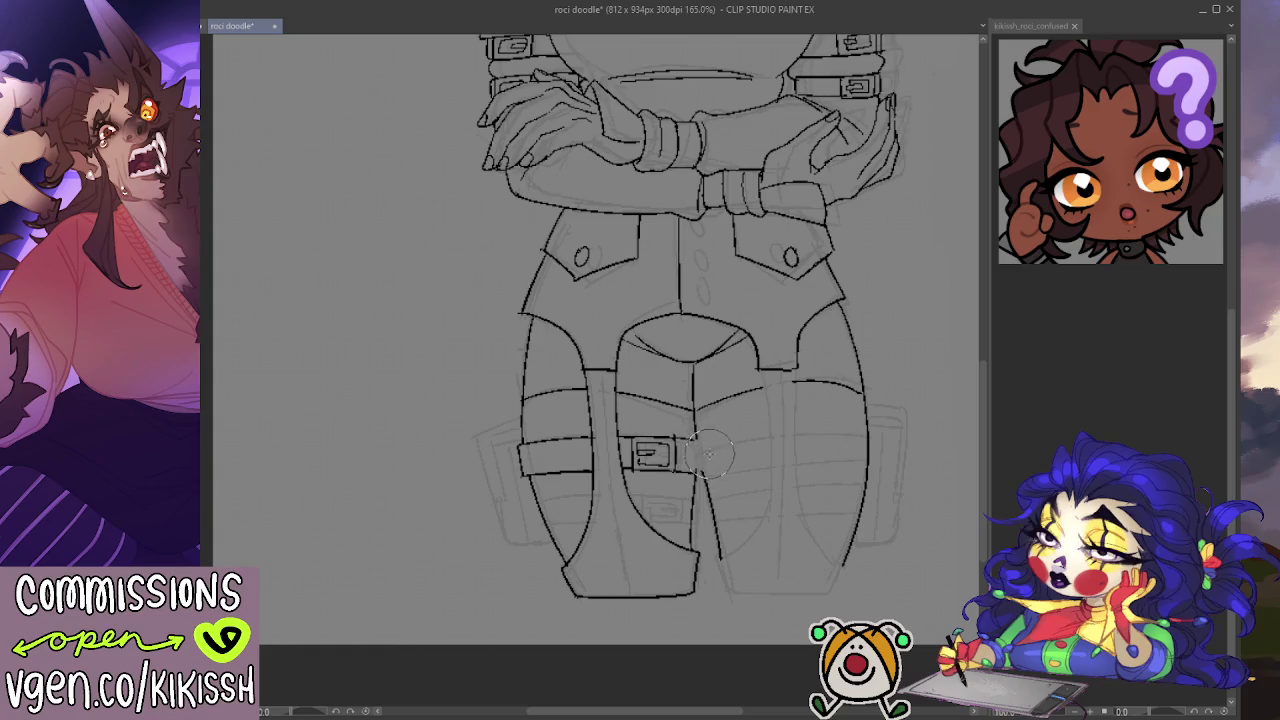
left_click_drag(643, 500, 650, 477)
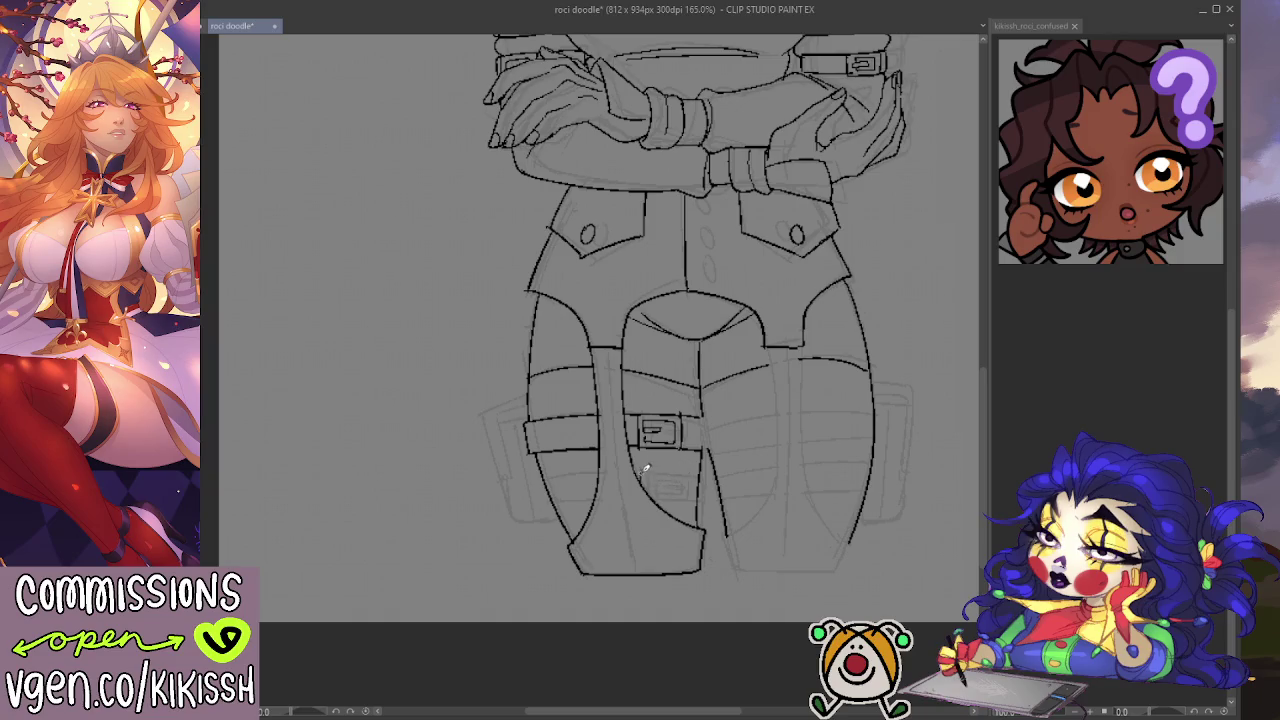
left_click_drag(688, 467, 688, 500)
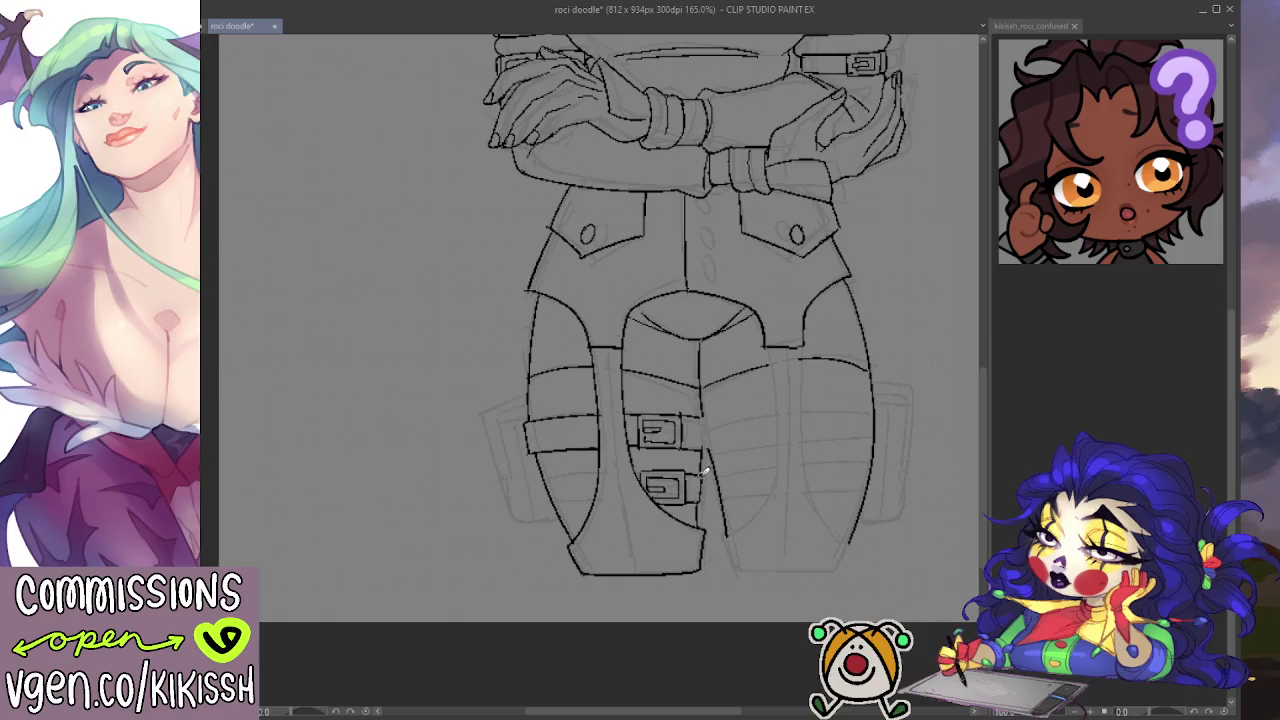
left_click_drag(705, 472, 703, 499)
scroll(782, 300, "up", 3)
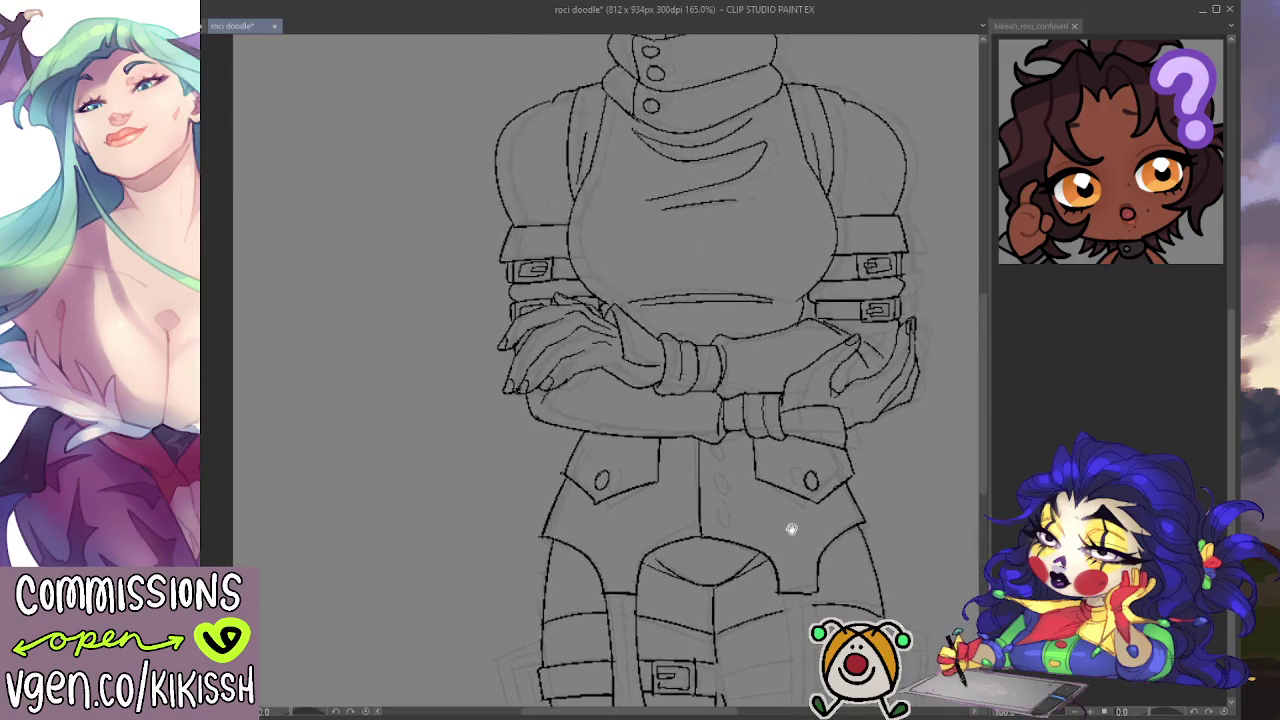
scroll(790, 525, "down", 1)
scroll(771, 457, "down", 1)
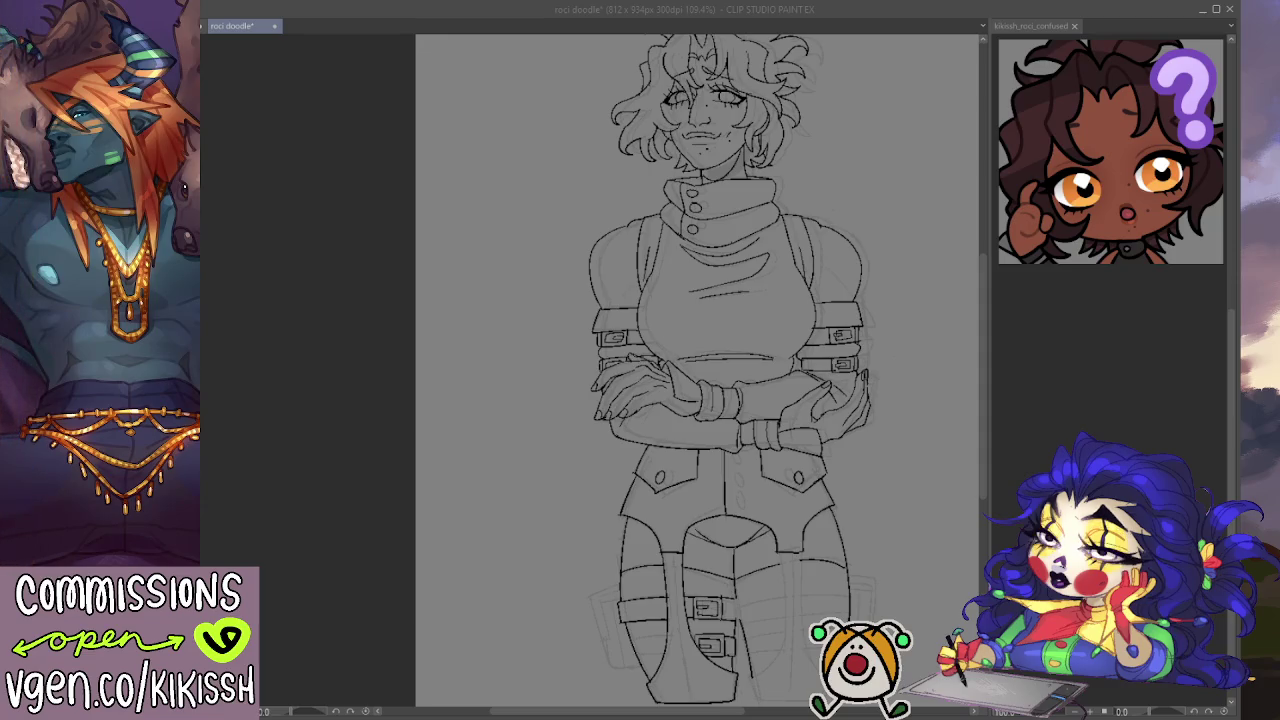
key("ctrl+Tab")
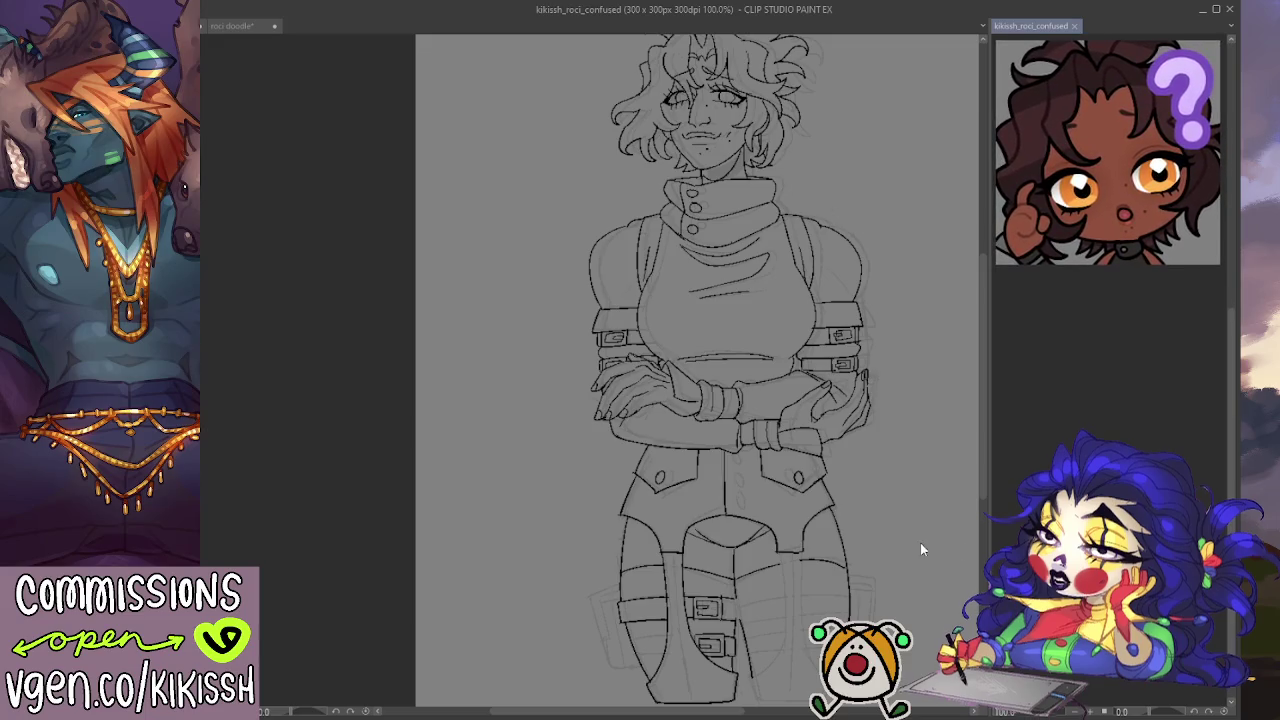
key("ctrl+Tab")
left_click_drag(909, 529, 925, 415)
scroll(808, 482, "up", 3)
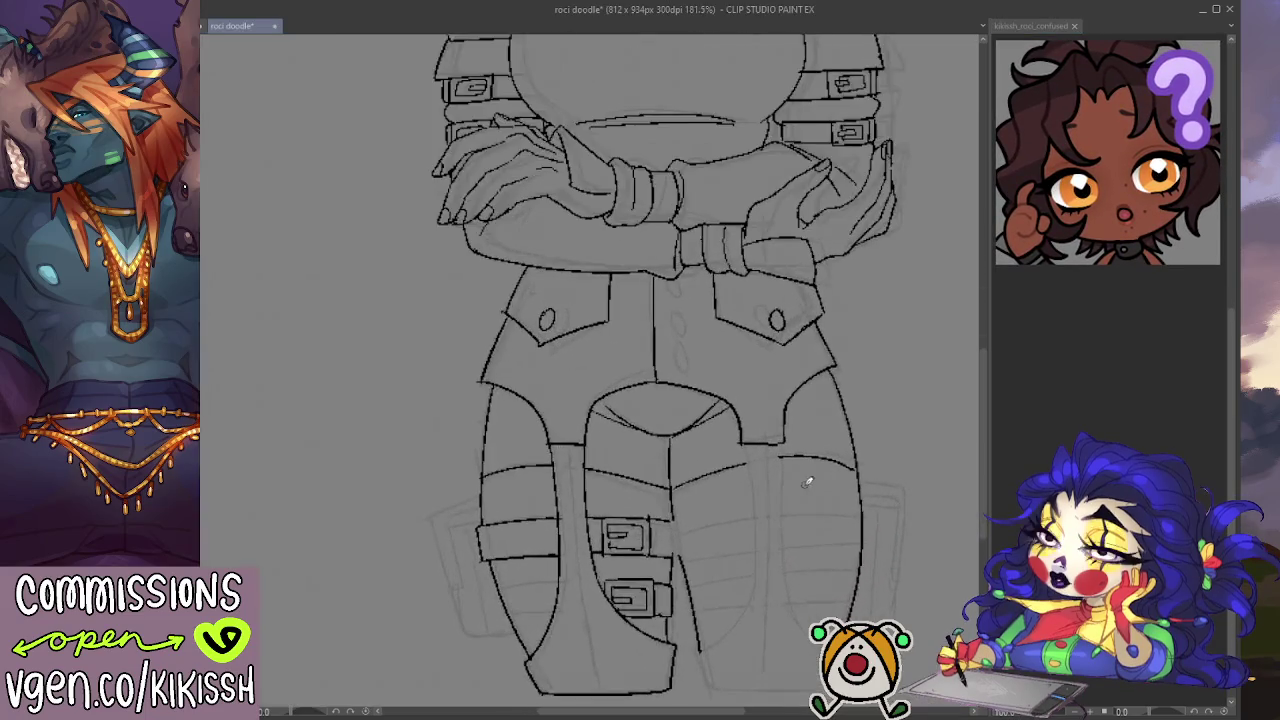
Step: Rework the strap's meeting with the inner leg and draw the thin strap from the lower buckle
mouse_move(807, 525)
left_mouse_down()
mouse_move(857, 466)
mouse_move(826, 447)
left_mouse_up()
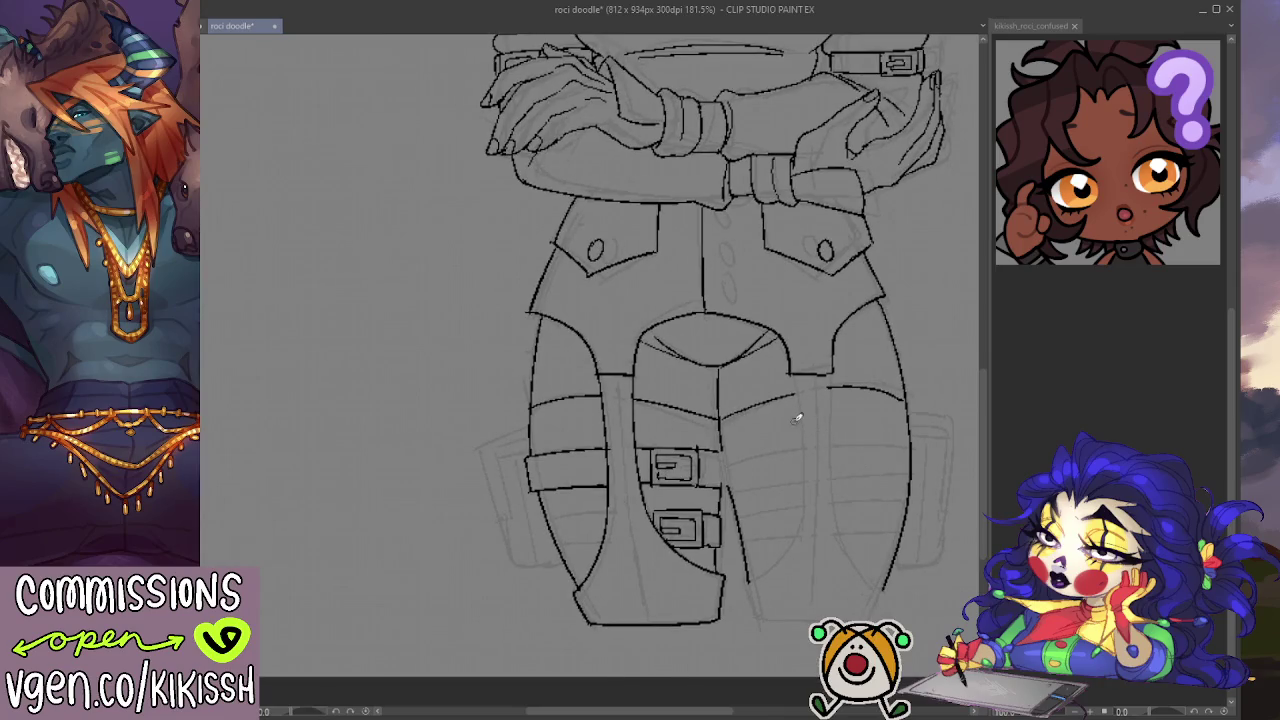
scroll(782, 410, "up", 1)
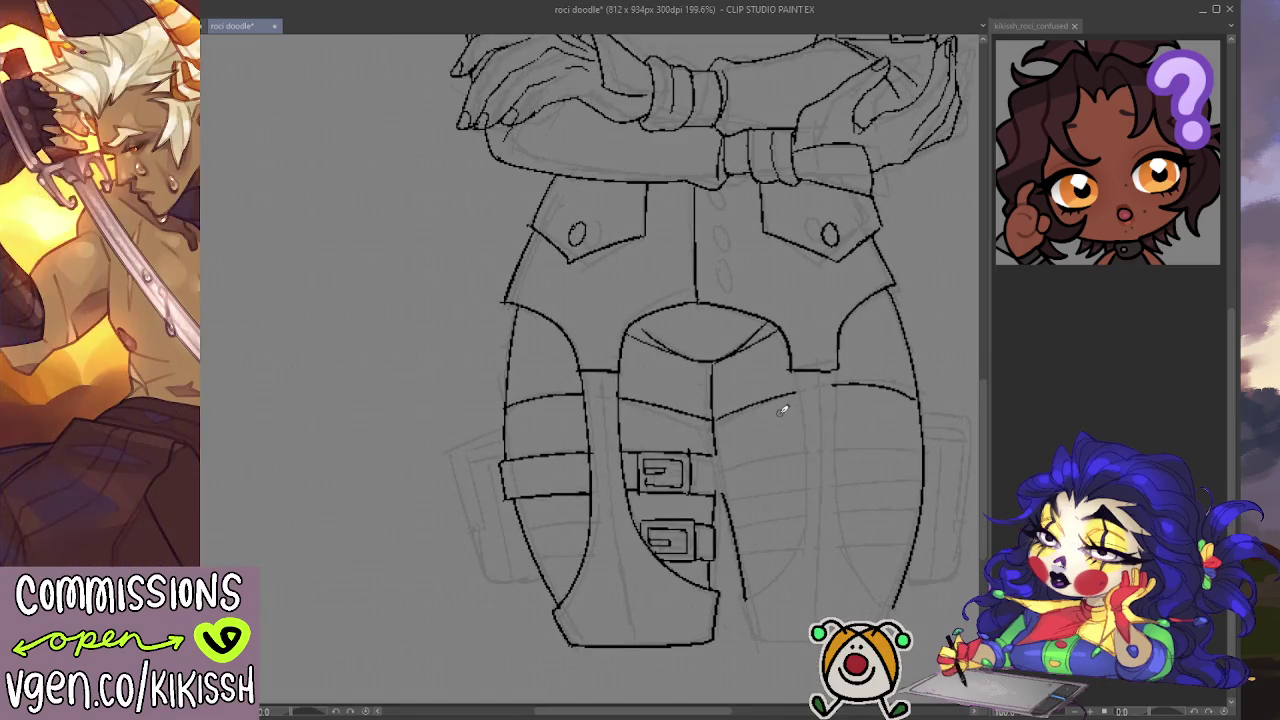
mouse_move(620, 470)
left_mouse_down()
mouse_move(600, 470)
mouse_move(615, 478)
mouse_move(630, 462)
mouse_move(630, 516)
mouse_move(640, 480)
left_mouse_up()
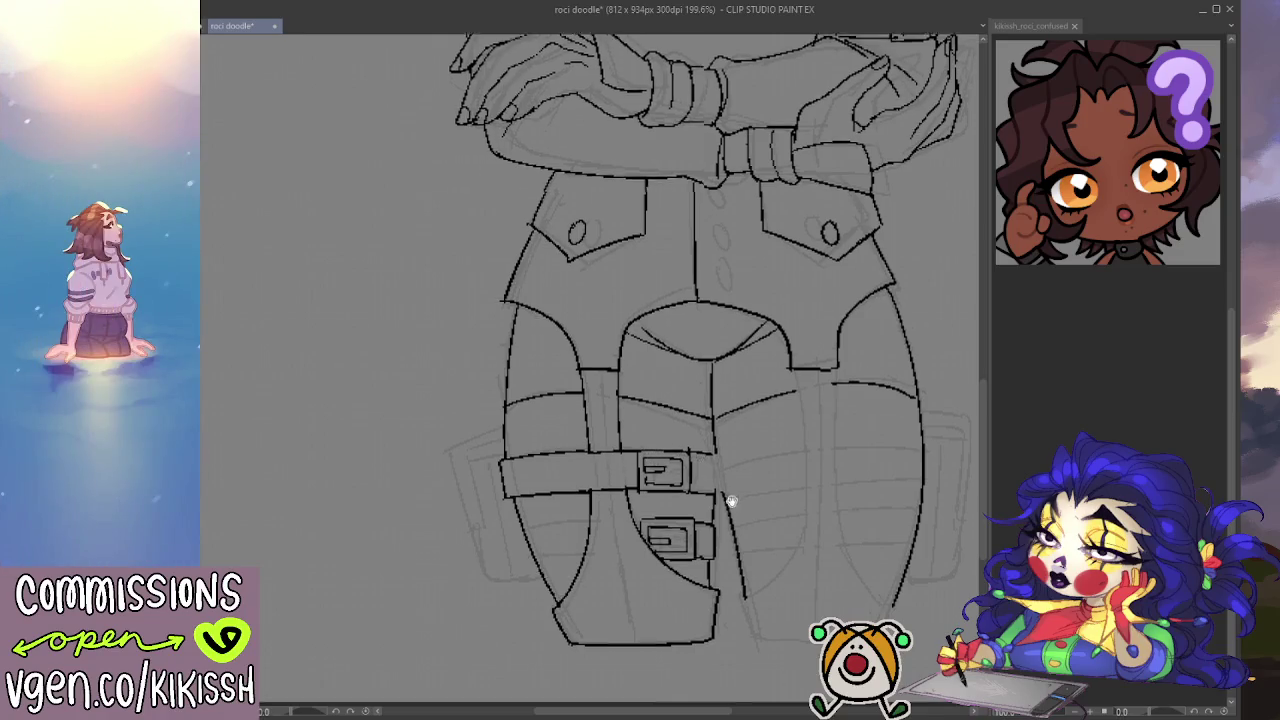
scroll(648, 451, "down", 2)
left_click_drag(647, 443, 540, 450)
key("ctrl+z")
left_click_drag(648, 444, 558, 450)
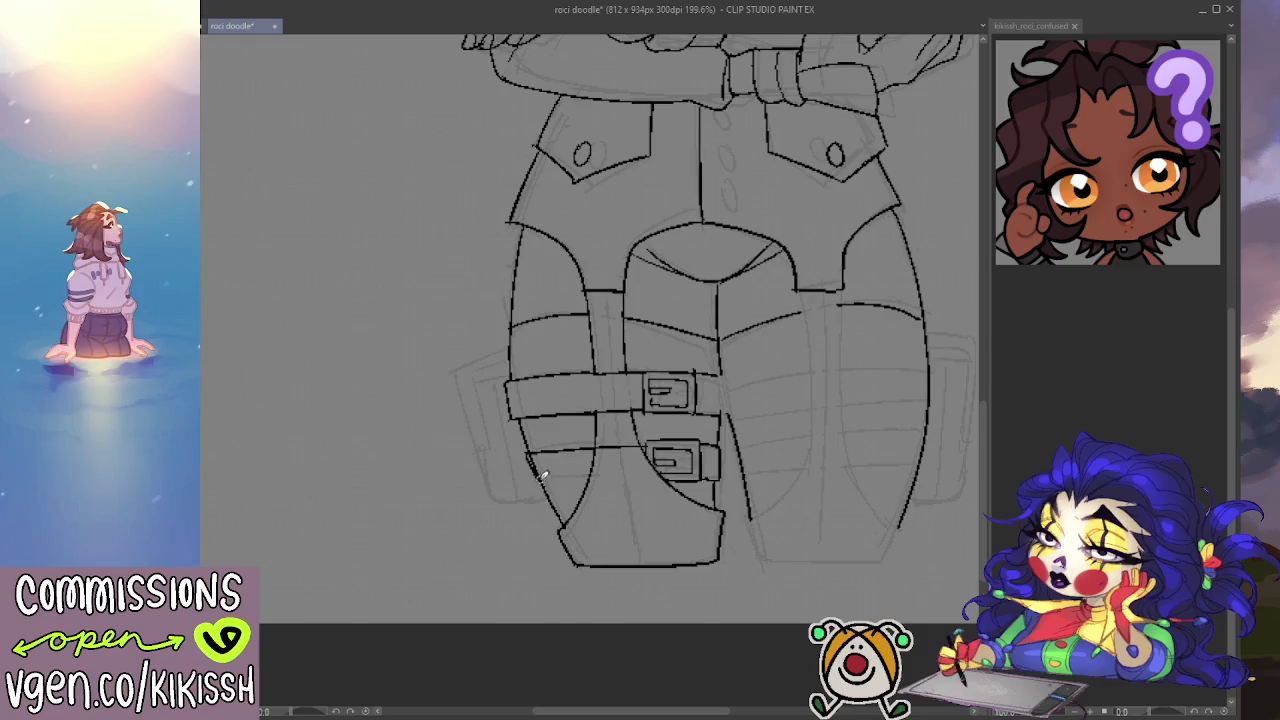
Step: Erase the leg outline under the strap and ink the lower thigh strap's edge
key("e")
left_click_drag(528, 442, 540, 478)
key("p")
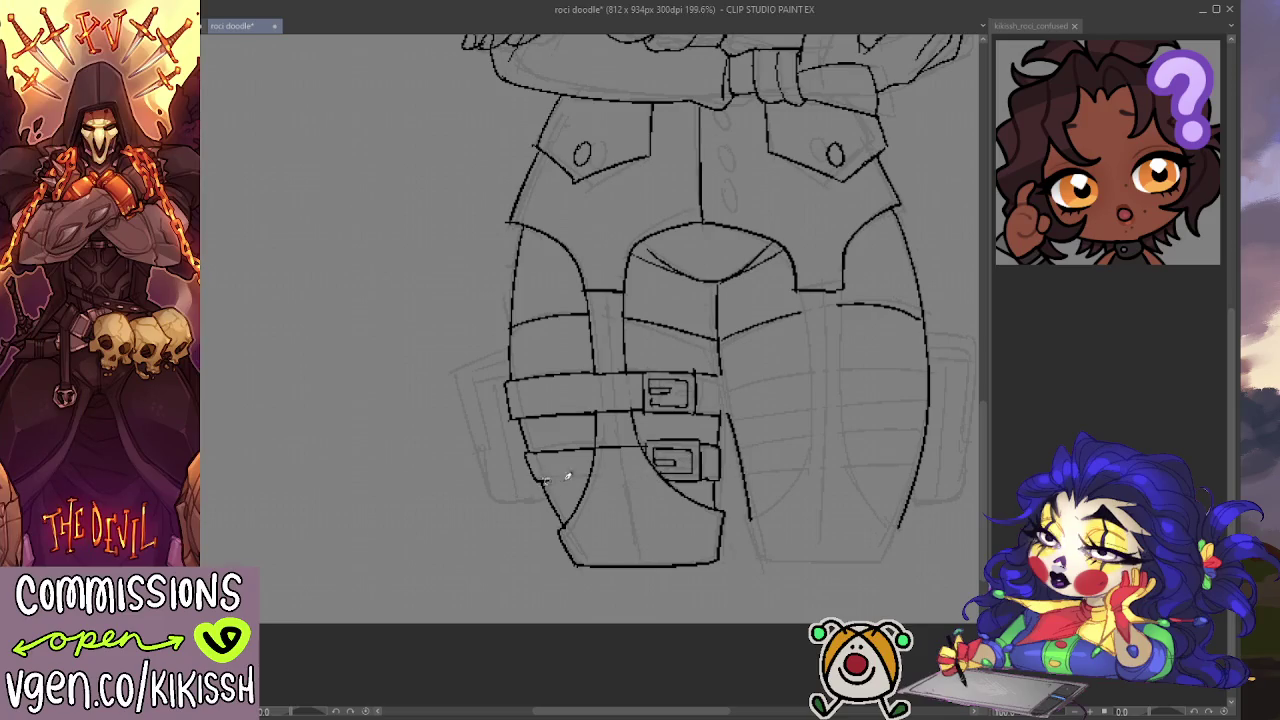
left_click_drag(528, 480, 645, 477)
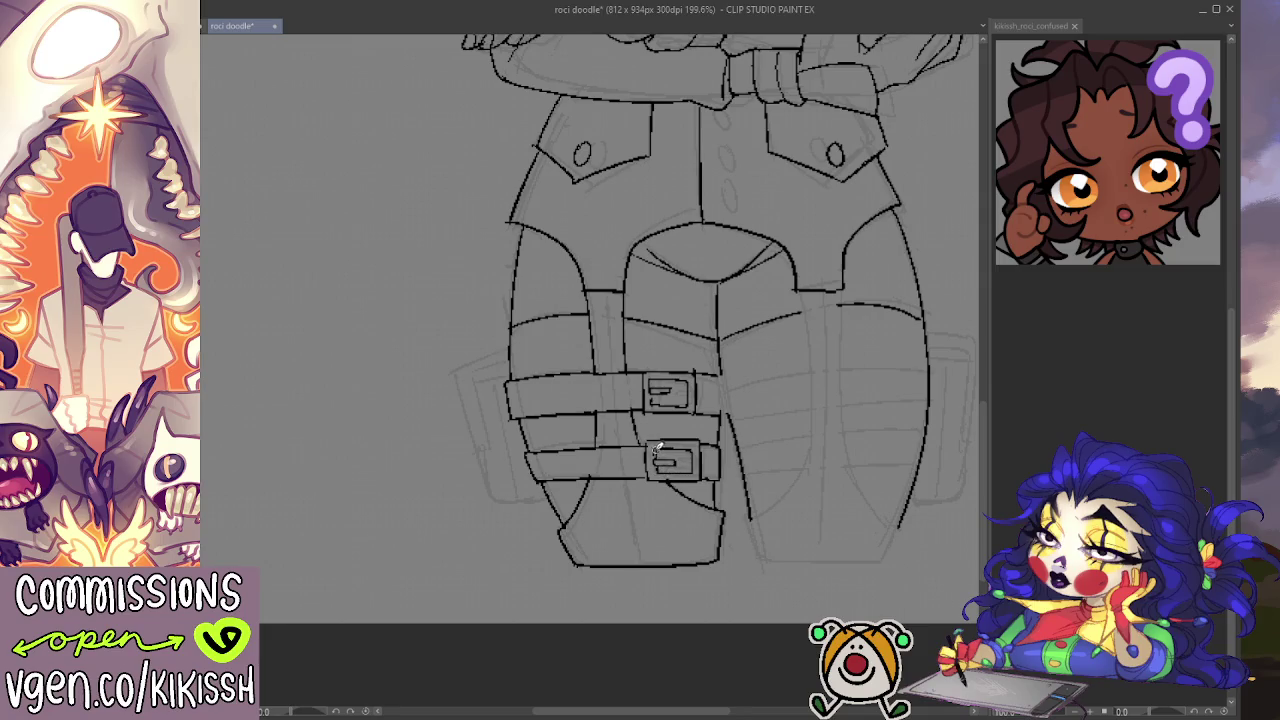
Step: Ink a vertical line on the thigh pouch and zoom out to the arms and hips
left_click_drag(668, 412, 670, 420)
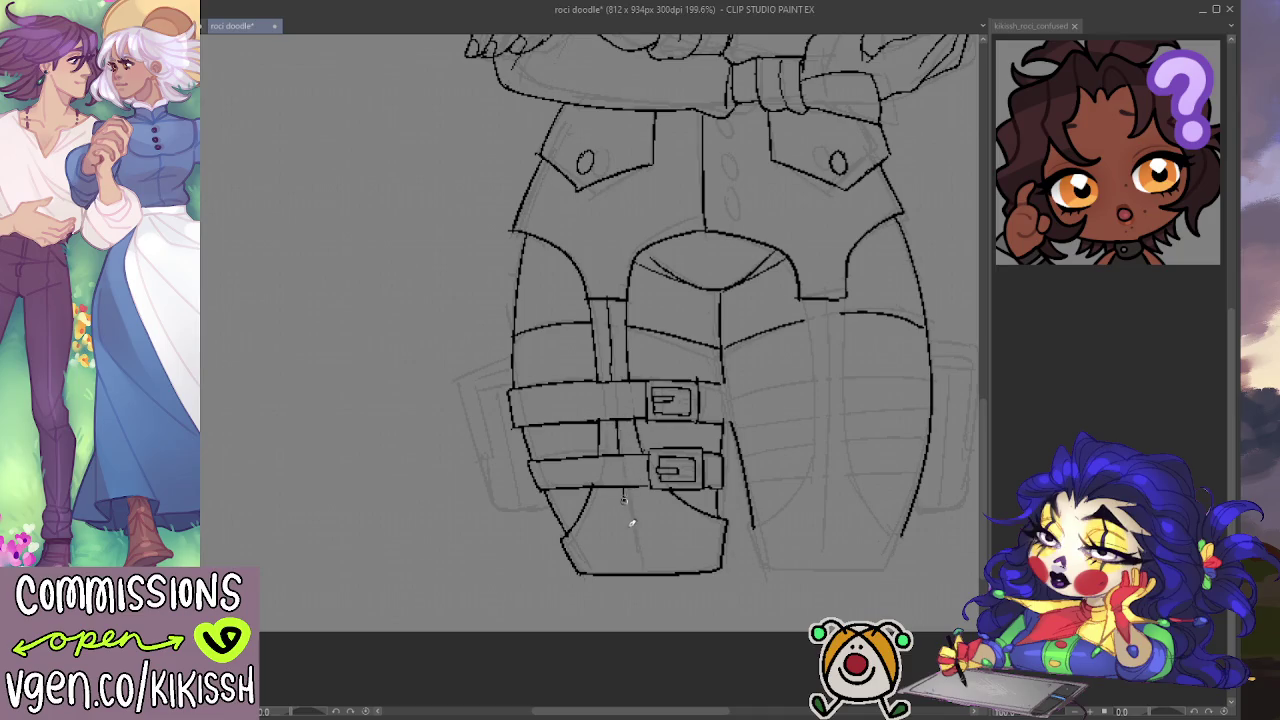
left_click_drag(622, 488, 632, 572)
scroll(652, 377, "down", 2)
mouse_move(658, 420)
left_mouse_down()
mouse_move(666, 594)
mouse_move(686, 634)
mouse_move(651, 560)
left_mouse_up()
scroll(700, 460, "up", 2)
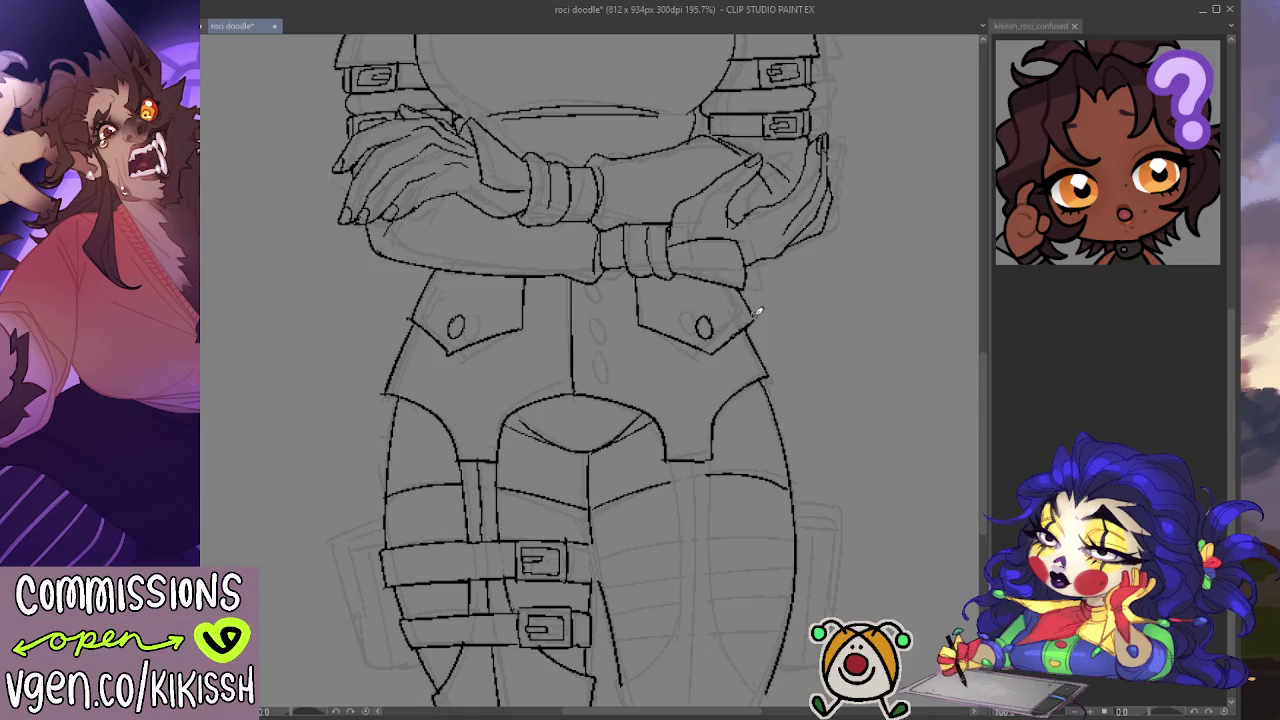
Step: Pan and zoom out over the torso and arms, then bring the legs back into view
left_click_drag(779, 320, 918, 262)
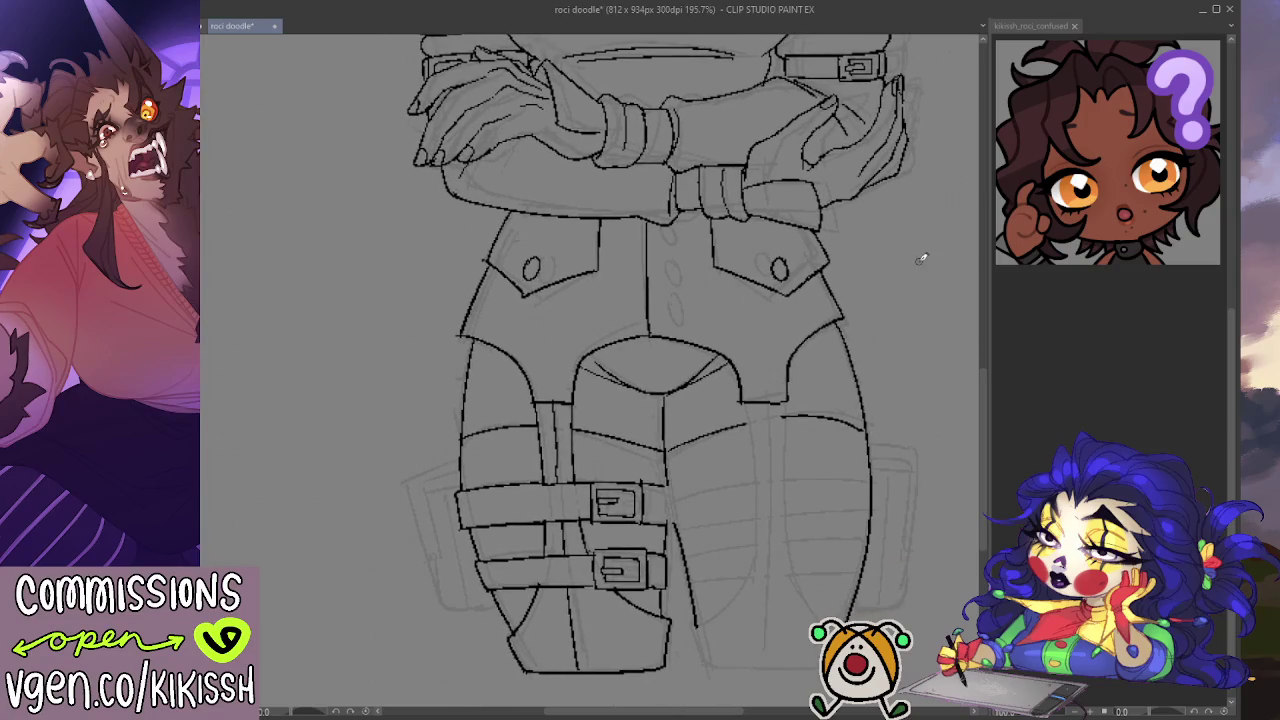
scroll(854, 283, "down", 2)
left_click_drag(851, 289, 859, 434)
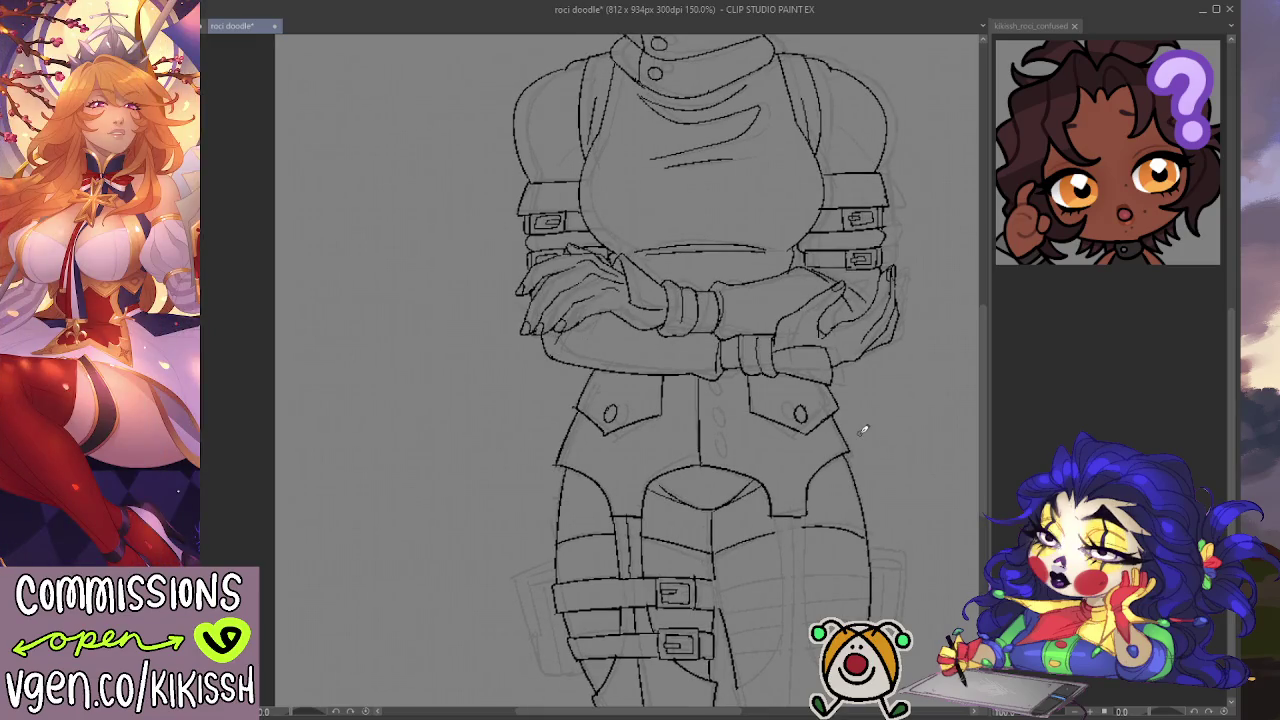
scroll(843, 385, "up", 1)
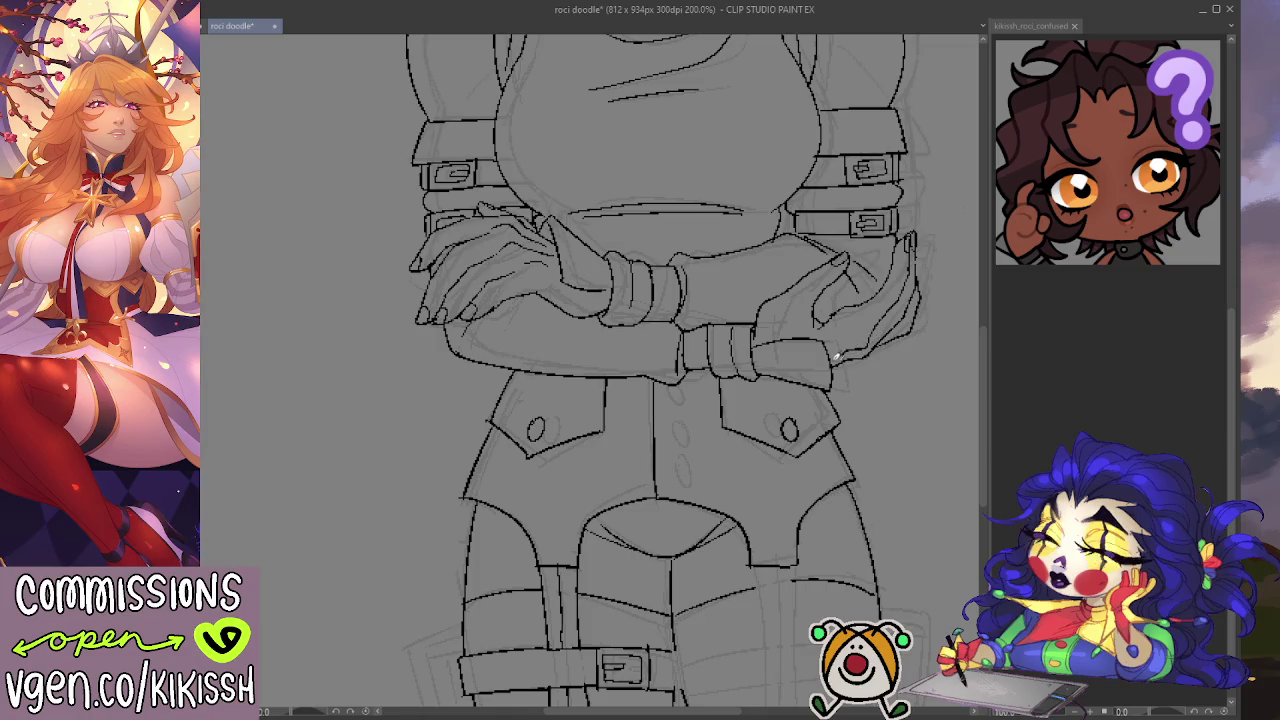
mouse_move(897, 366)
left_mouse_down()
mouse_move(849, 466)
mouse_move(851, 316)
left_mouse_up()
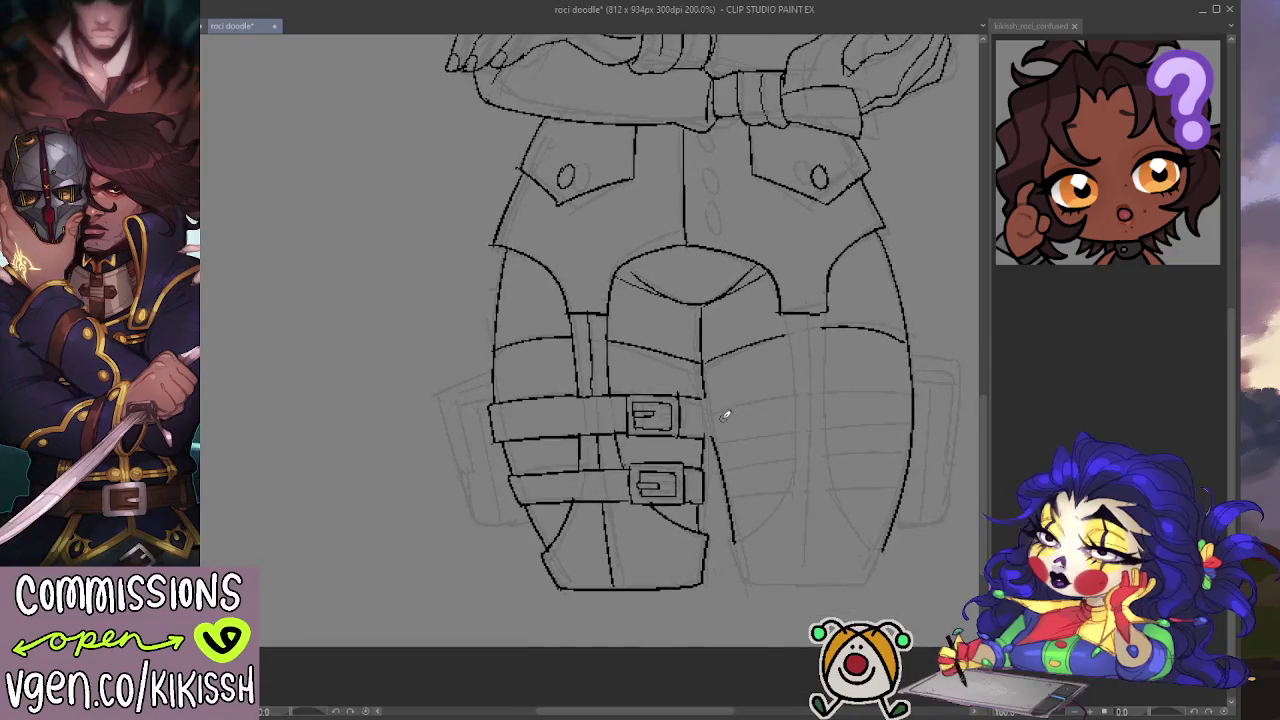
Step: Ink the strap band's top edge, lower line and end across the right thigh
mouse_move(705, 400)
left_mouse_down()
mouse_move(716, 436)
mouse_move(902, 426)
left_mouse_up()
key("ctrl+z")
left_click_drag(712, 430, 914, 424)
key("ctrl+z")
left_click_drag(714, 436, 912, 428)
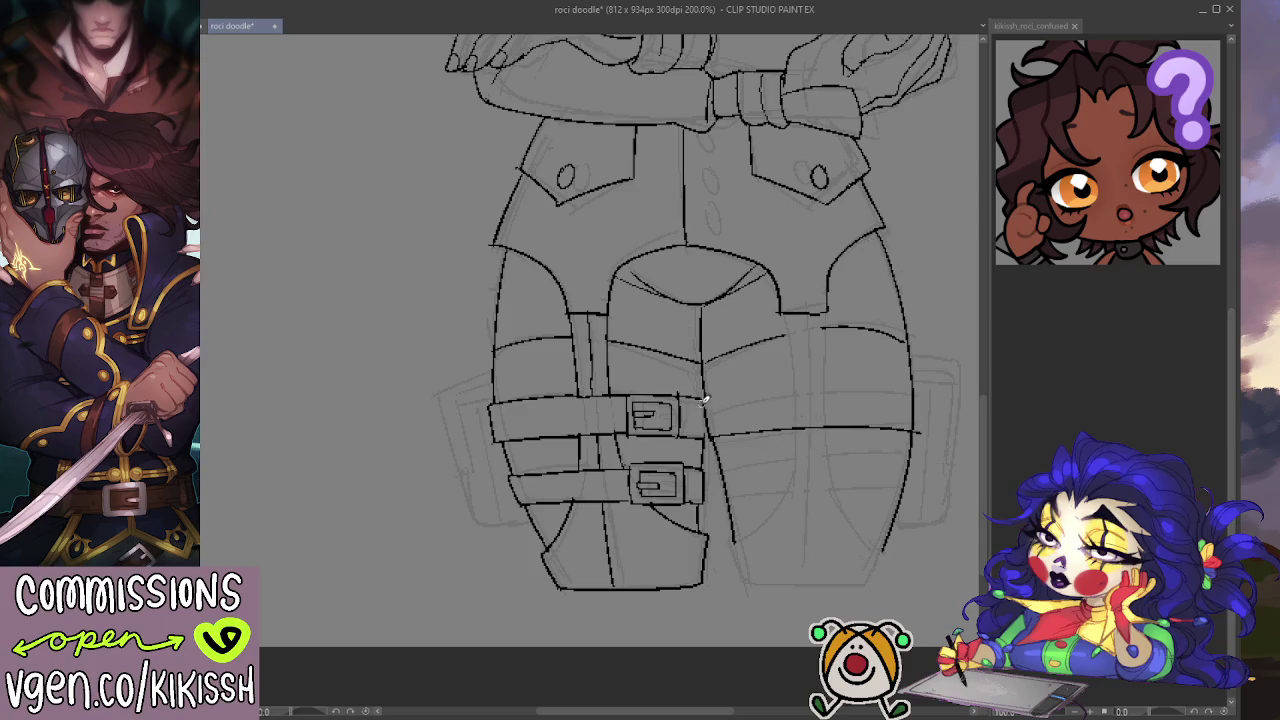
mouse_move(704, 400)
left_mouse_down()
mouse_move(918, 392)
mouse_move(920, 430)
left_mouse_up()
key("e")
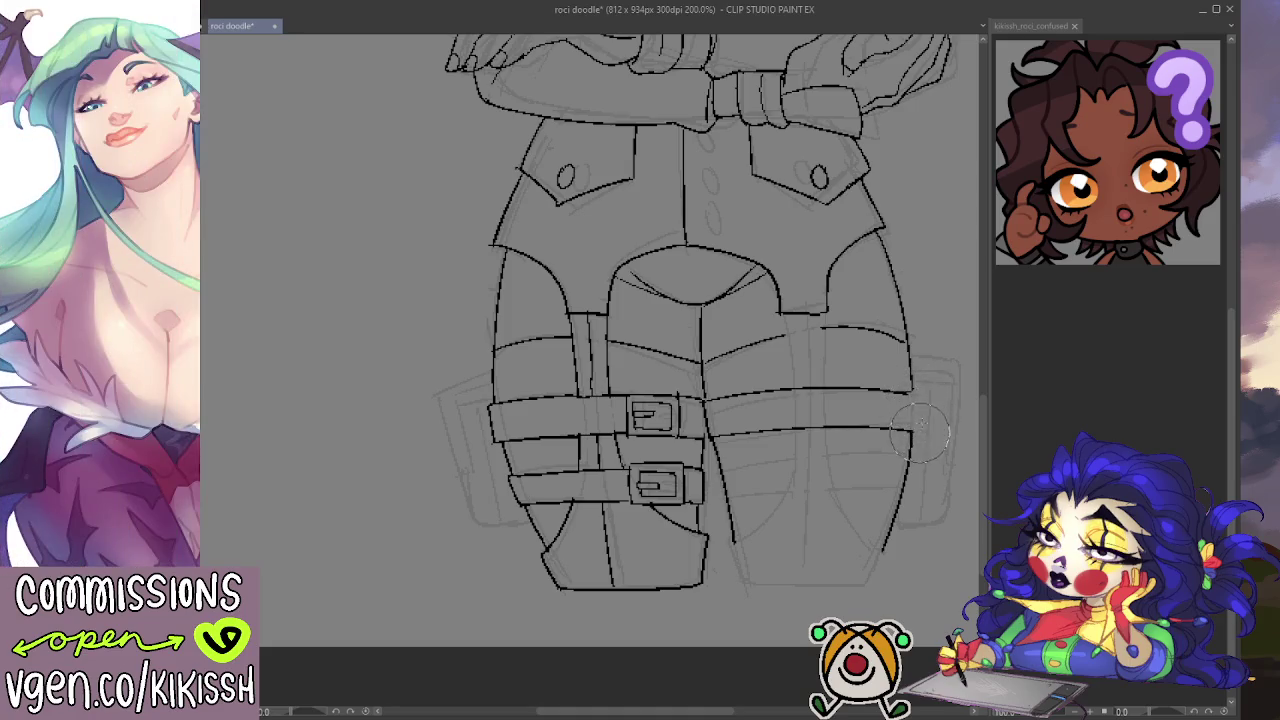
key("p")
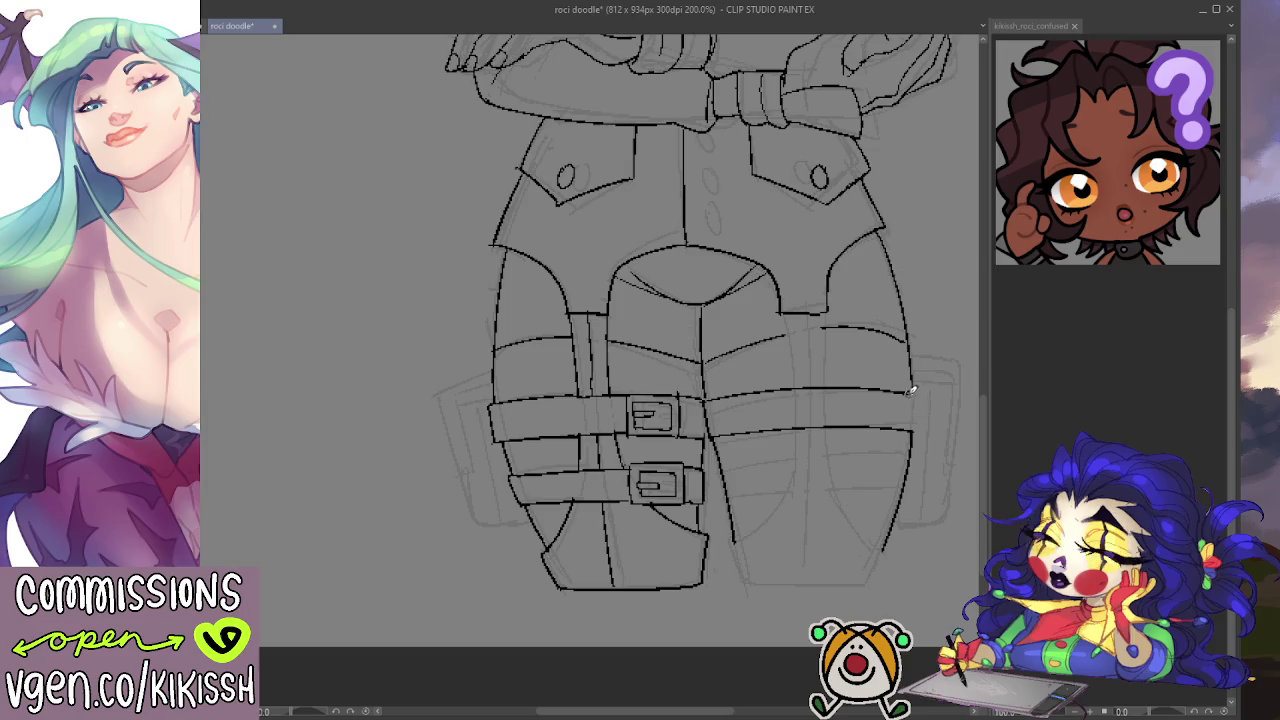
mouse_move(842, 447)
left_mouse_down()
mouse_move(863, 500)
mouse_move(914, 437)
left_mouse_up()
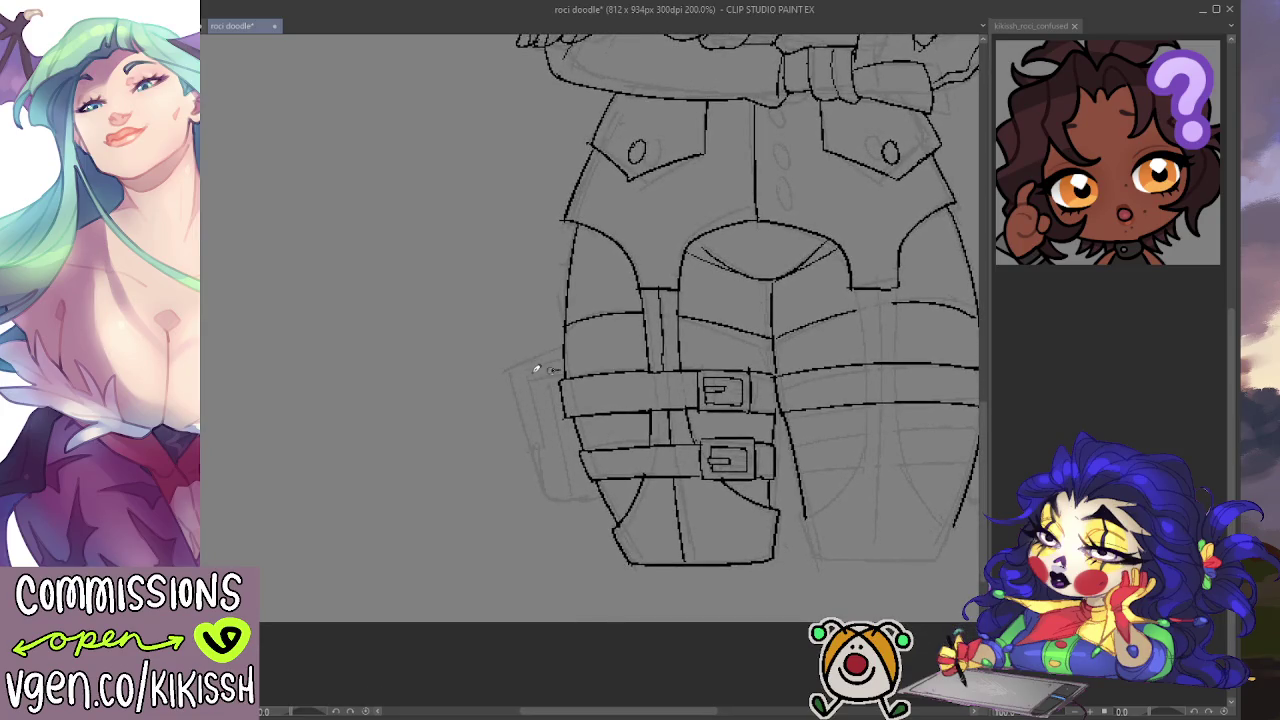
Step: Trace the left-thigh pouch's outer, inner, top and right edges, then zoom out to the full figure
mouse_move(538, 372)
left_mouse_down()
mouse_move(527, 382)
mouse_move(556, 500)
mouse_move(600, 486)
left_mouse_up()
left_click_drag(548, 378, 552, 482)
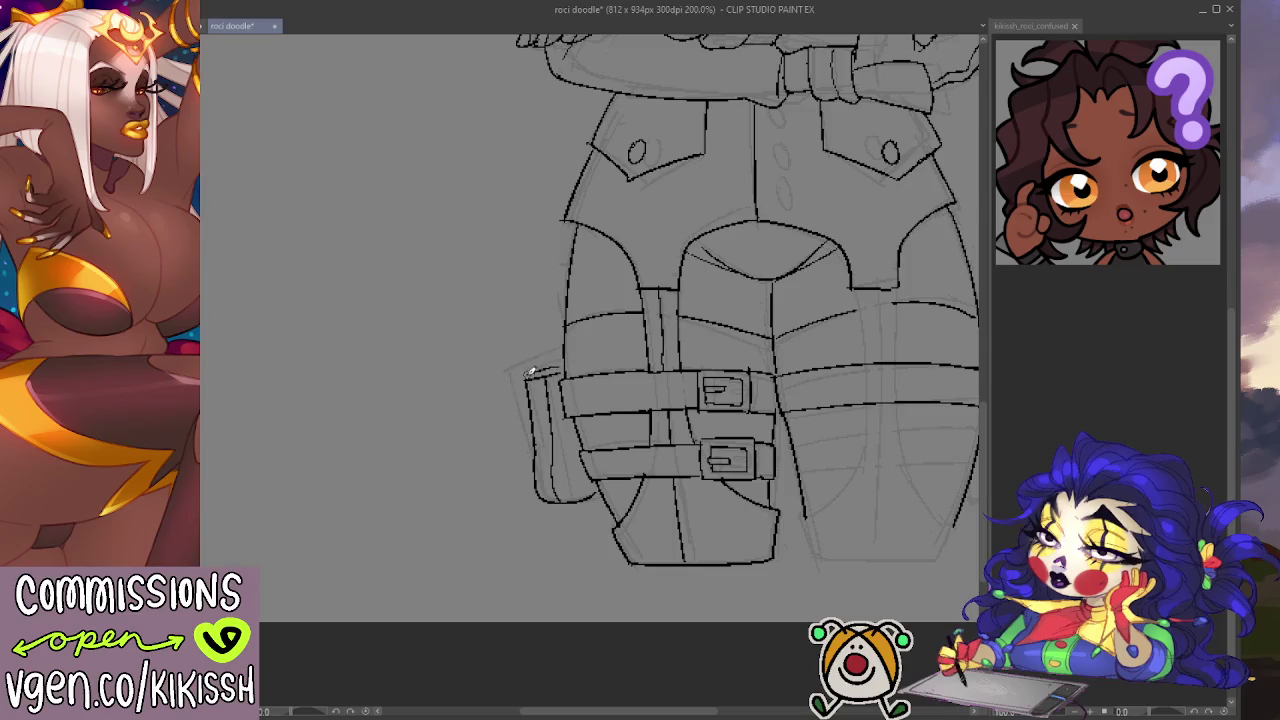
mouse_move(564, 357)
left_mouse_down()
mouse_move(519, 373)
mouse_move(522, 447)
mouse_move(594, 495)
left_mouse_up()
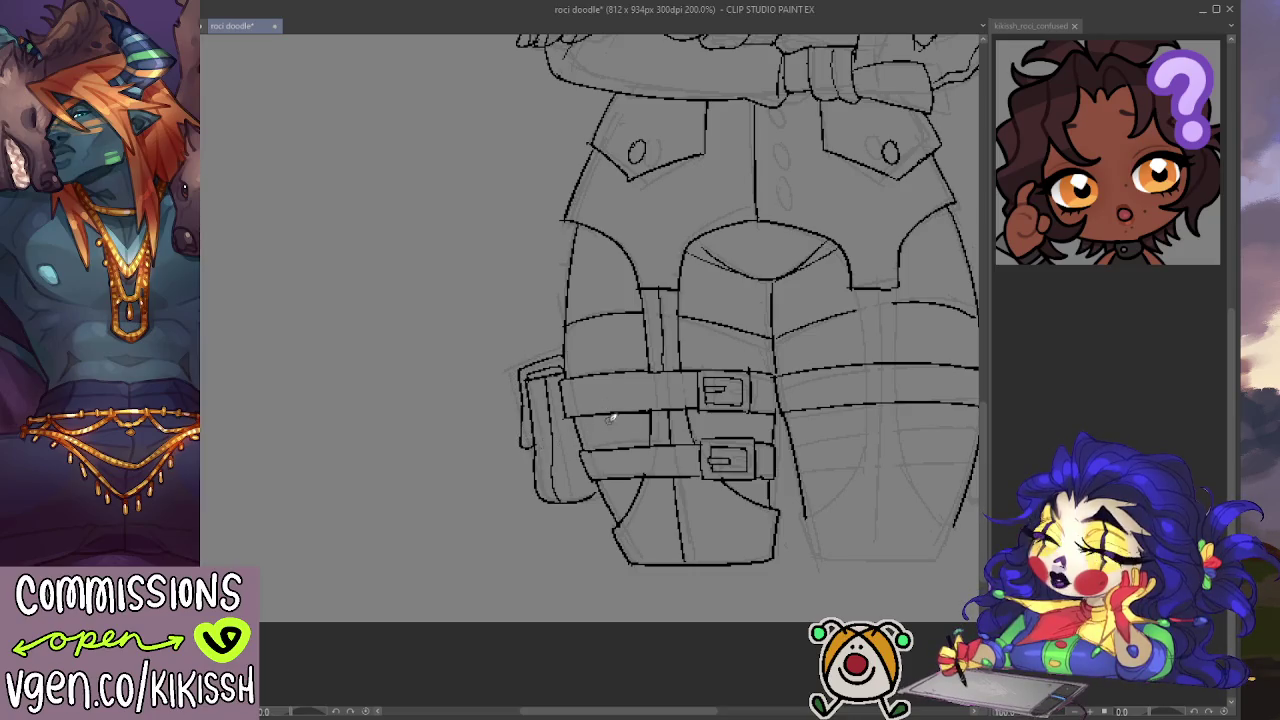
left_click_drag(570, 414, 575, 490)
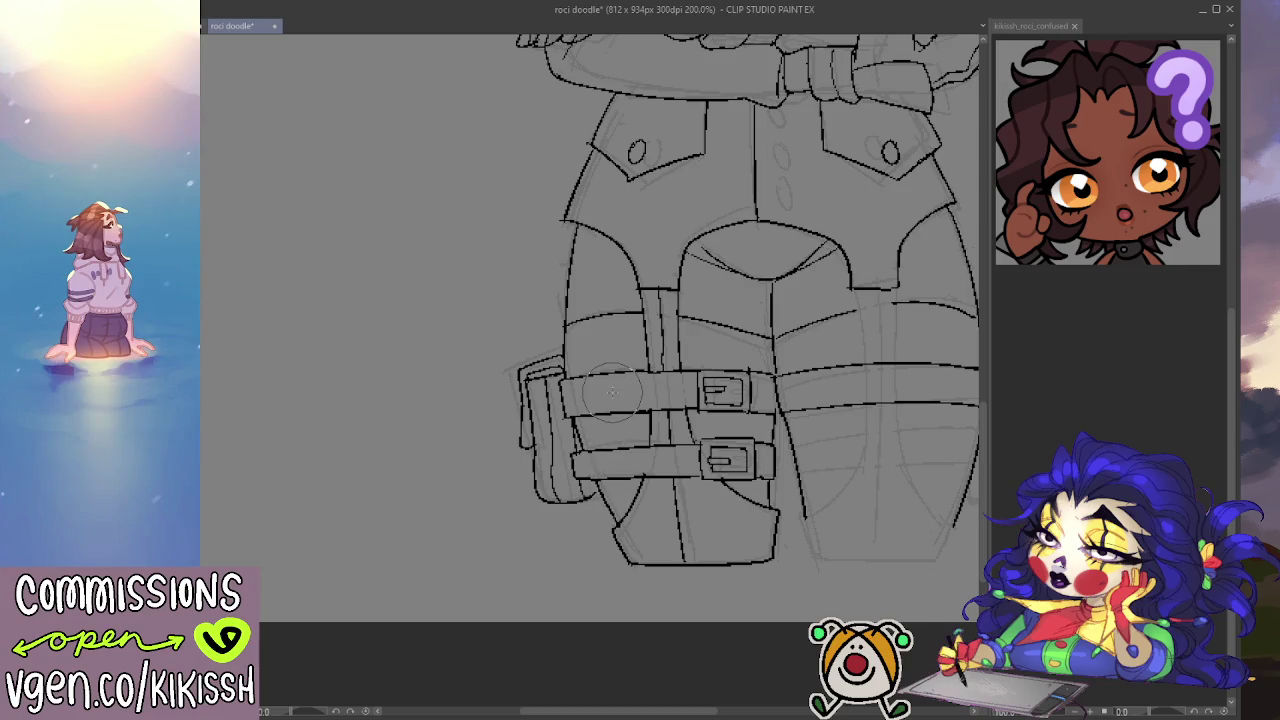
scroll(603, 412, "down", 4)
left_click_drag(694, 251, 698, 416)
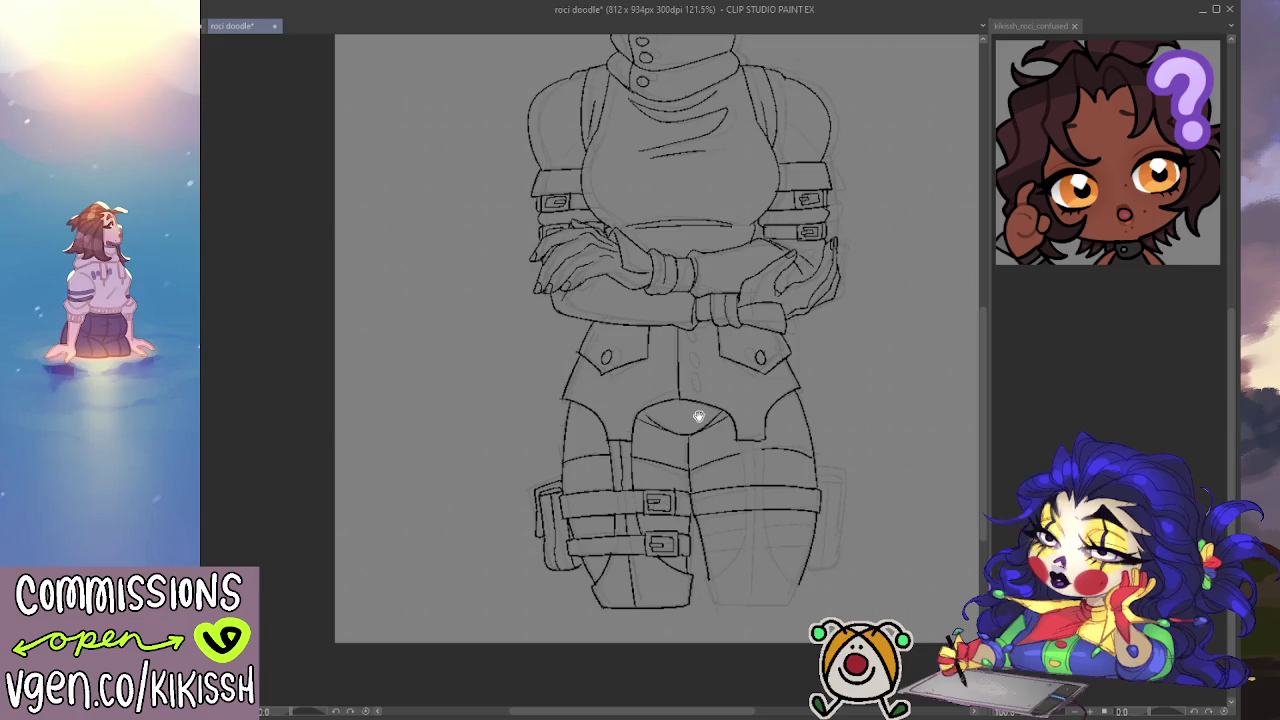
Step: Ink the upper and lower belt lines across the right thigh
left_click_drag(698, 416, 706, 441)
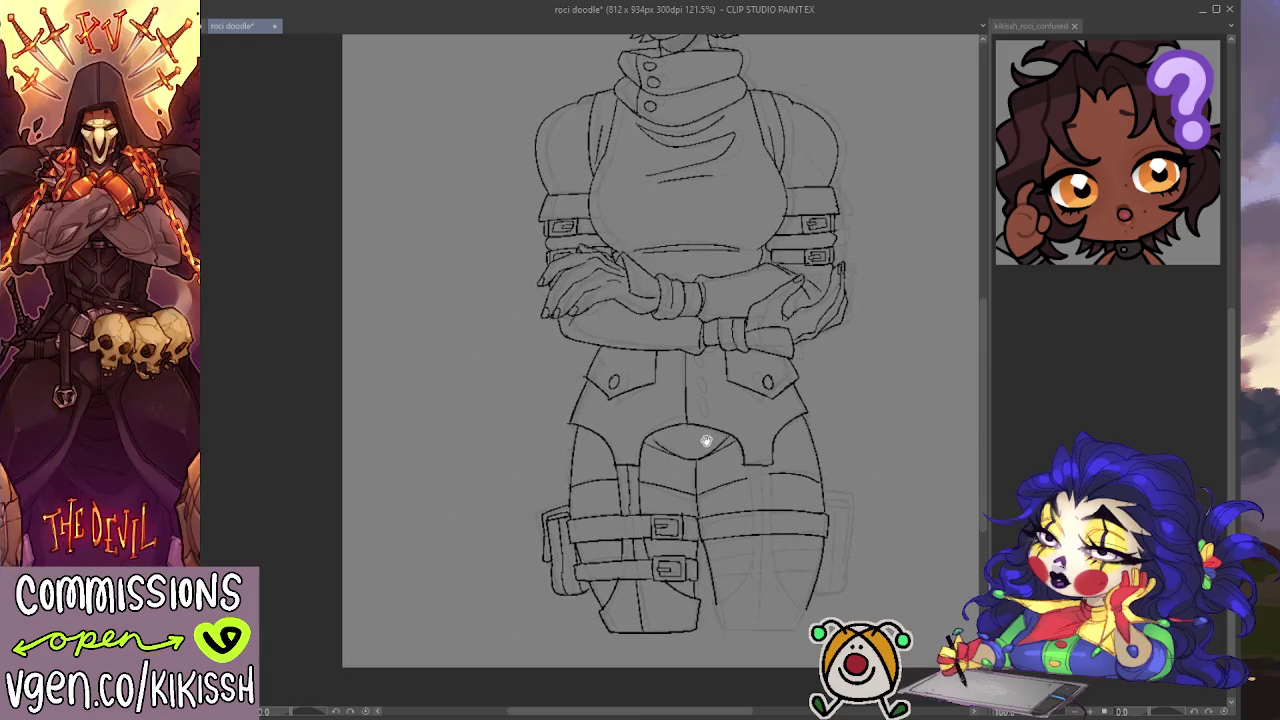
mouse_move(706, 441)
left_mouse_down()
mouse_move(729, 566)
mouse_move(703, 343)
left_mouse_up()
scroll(703, 343, "up", 3)
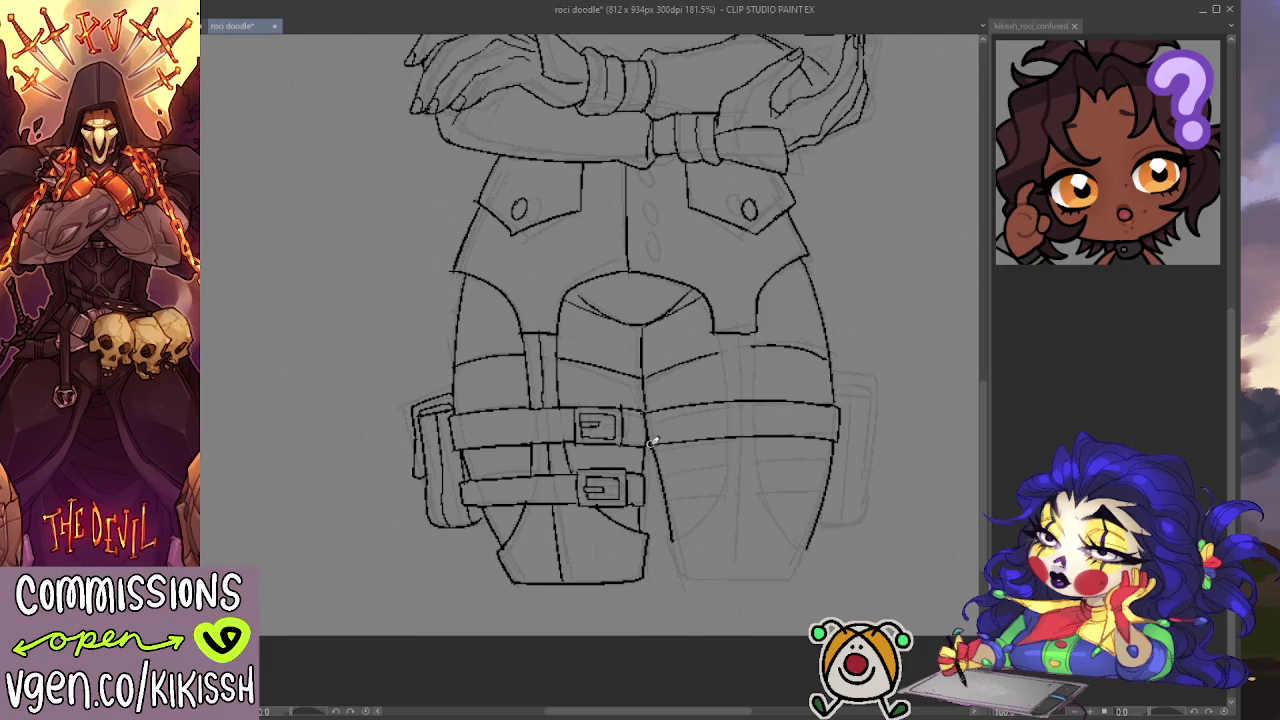
left_click_drag(702, 474, 682, 446)
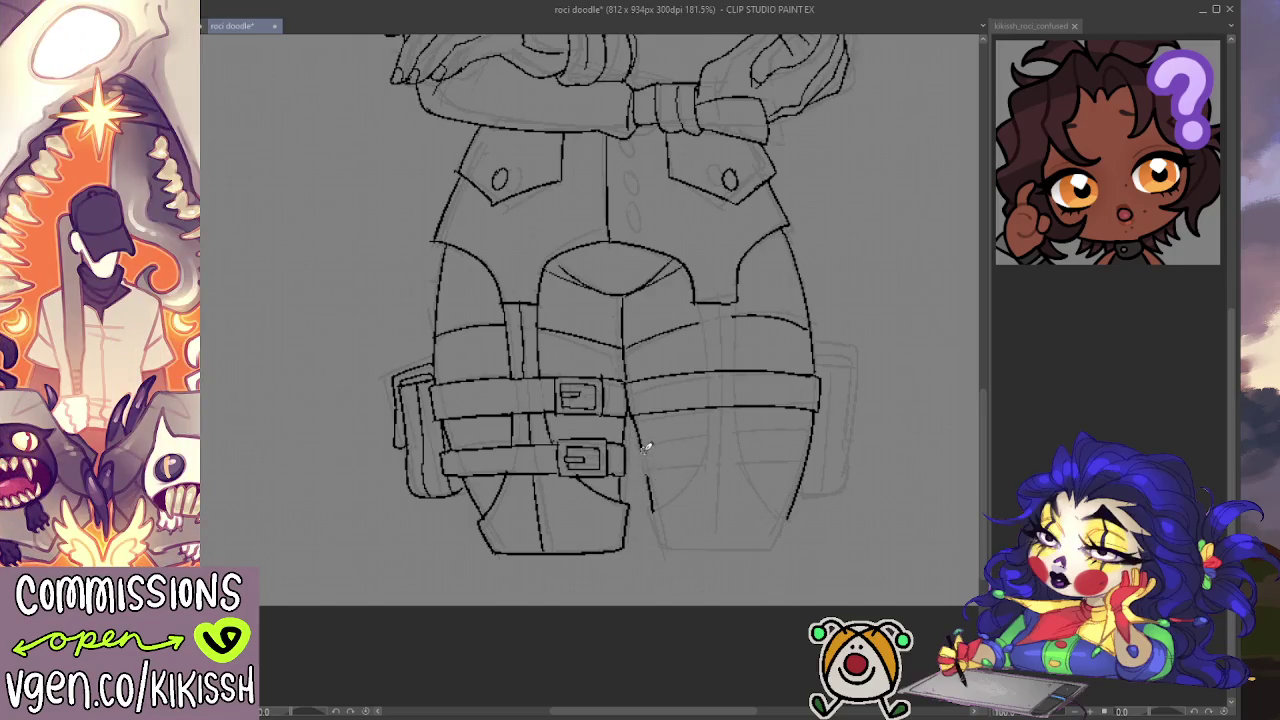
left_click_drag(641, 447, 800, 434)
key("ctrl+z")
left_click_drag(641, 446, 803, 436)
left_click_drag(645, 467, 808, 462)
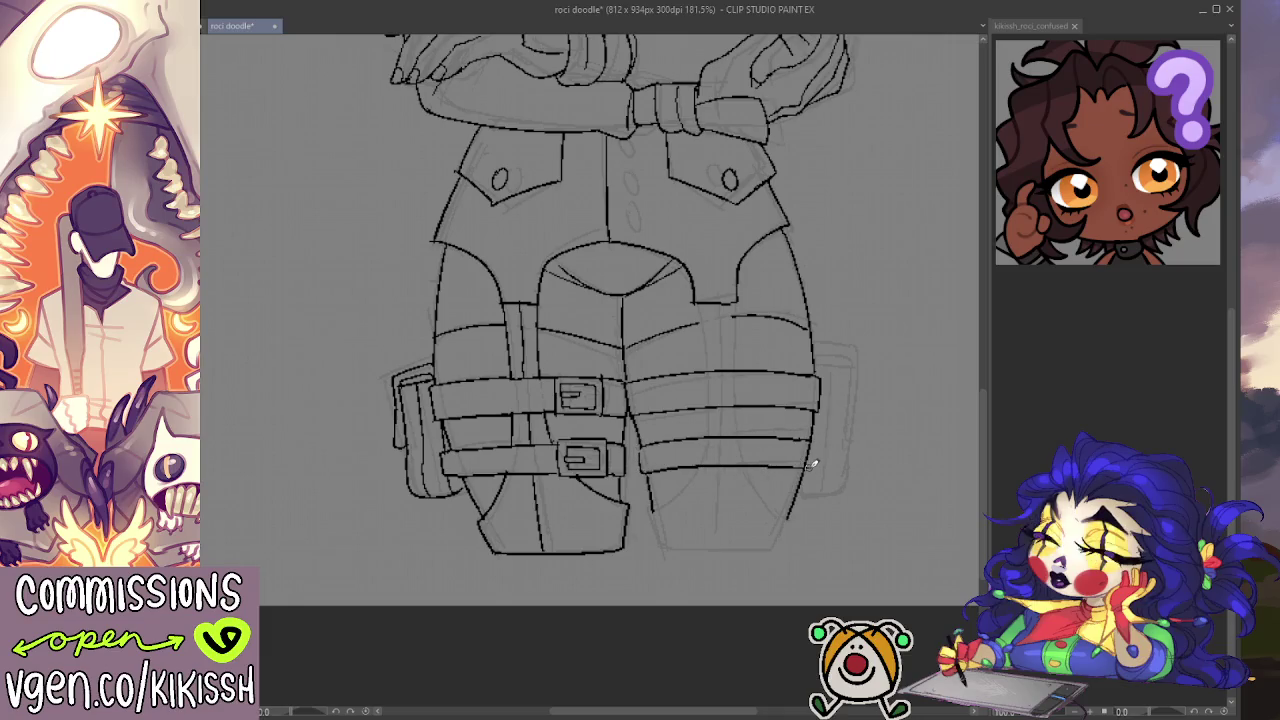
Step: Erase the stray line right of the belt and ink the pouch's inner and right edges
key("e")
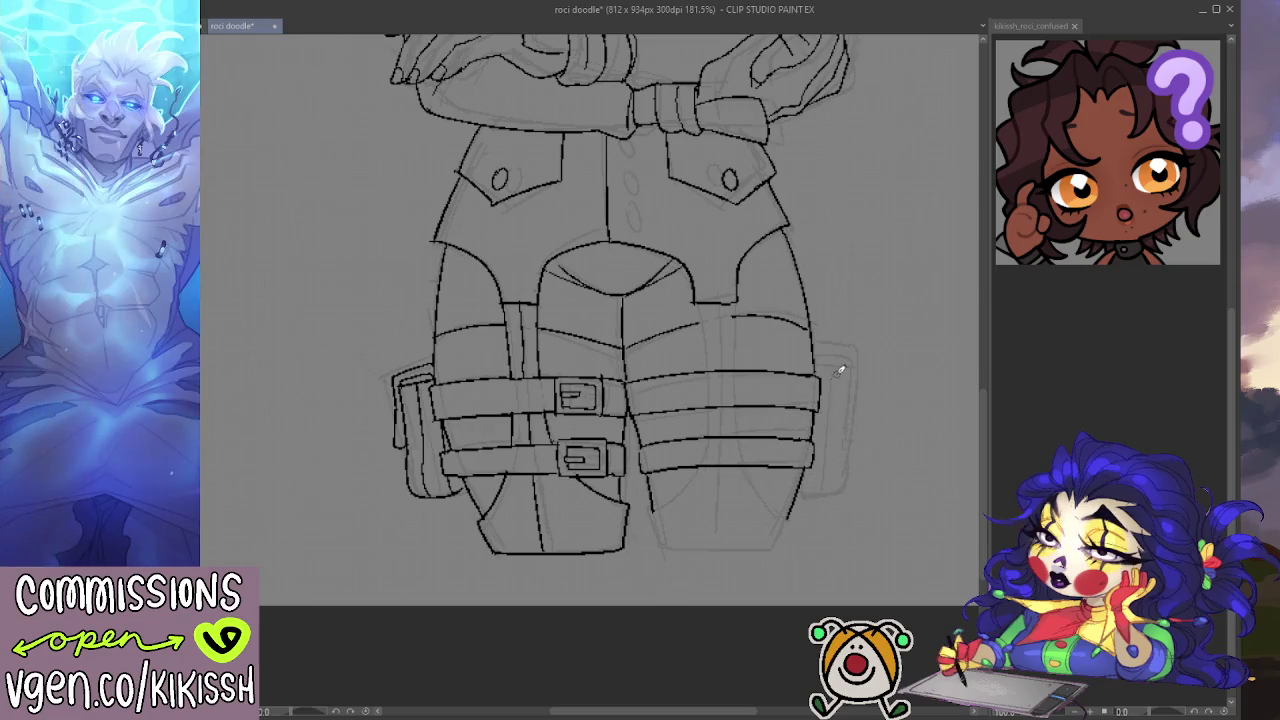
mouse_move(853, 373)
left_mouse_down()
mouse_move(824, 365)
mouse_move(849, 428)
mouse_move(845, 477)
mouse_move(805, 482)
left_mouse_up()
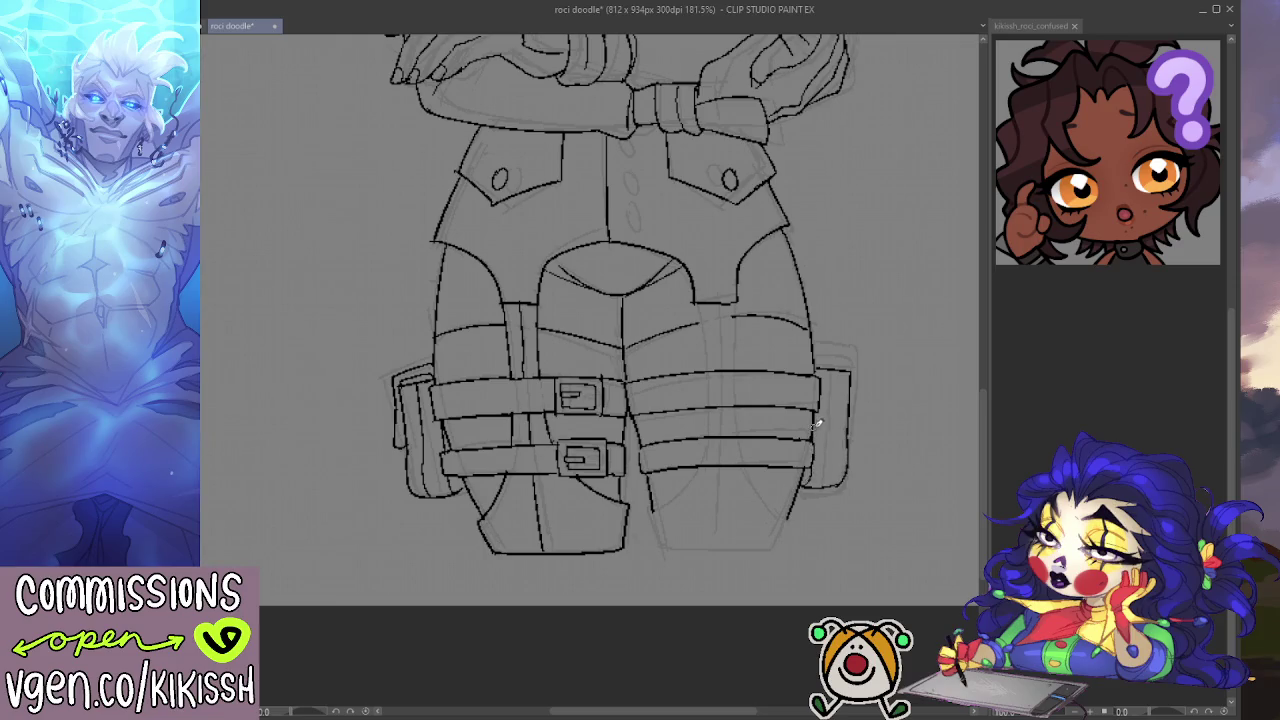
left_click_drag(833, 368, 843, 472)
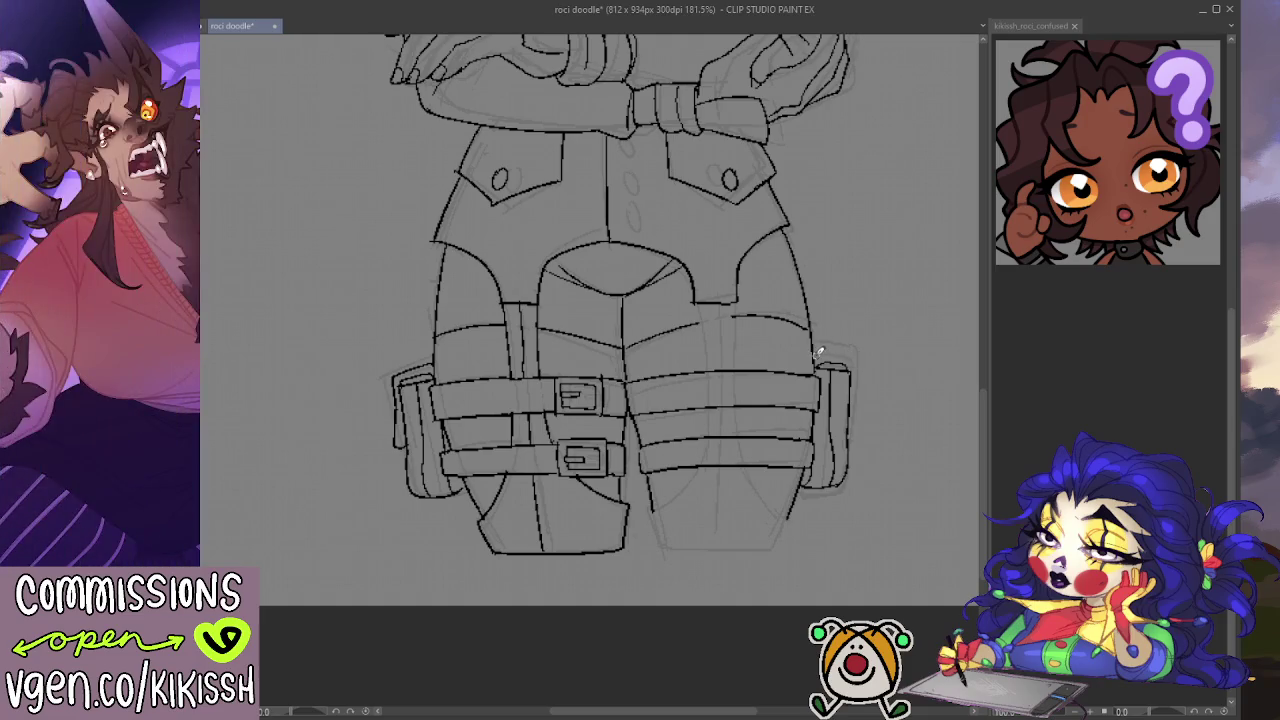
left_click_drag(857, 360, 858, 430)
Step: Outline the right pouch's bottom and sides, then zoom out to the whole figure
left_click_drag(863, 351, 874, 286)
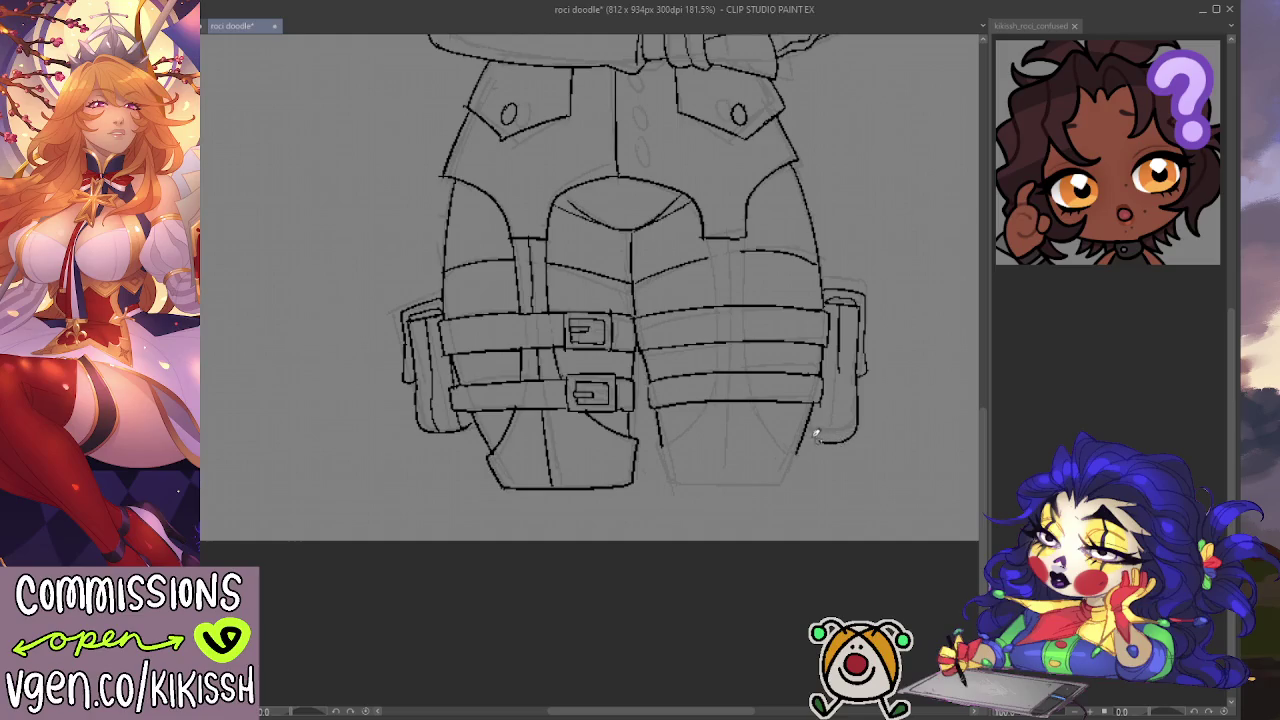
left_click_drag(858, 395, 810, 438)
left_click_drag(824, 388, 816, 436)
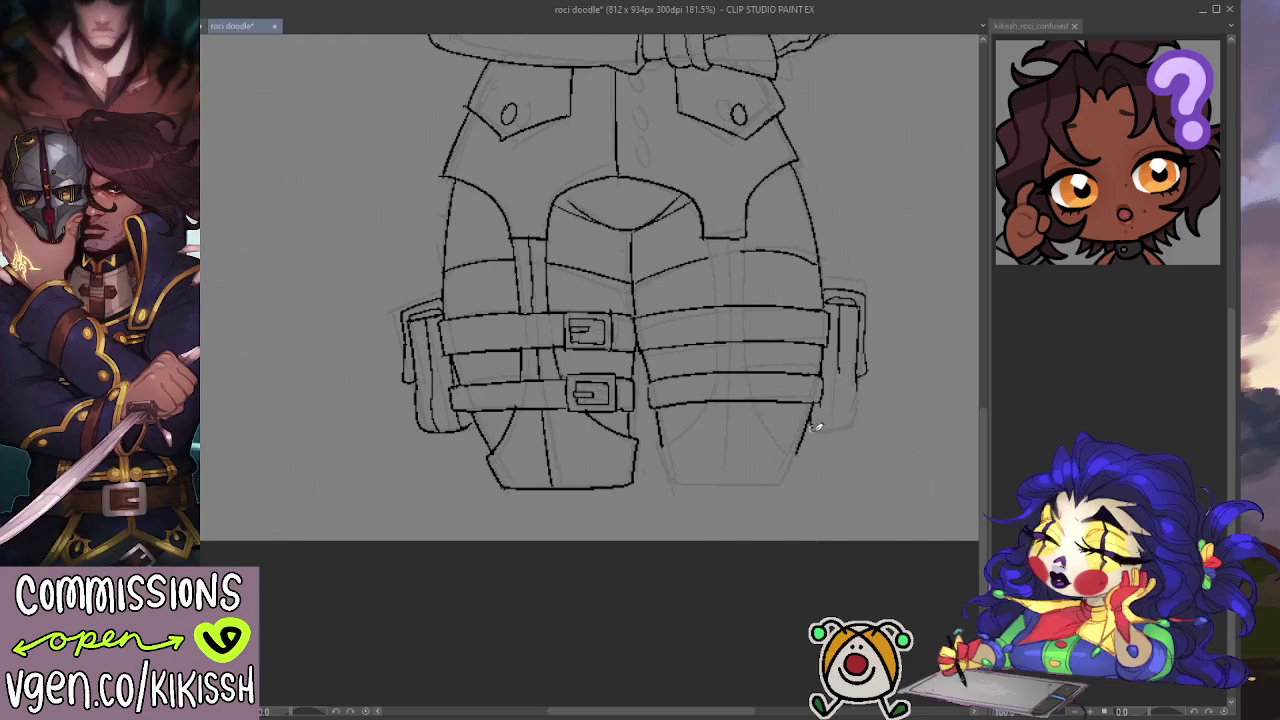
left_click_drag(848, 428, 864, 374)
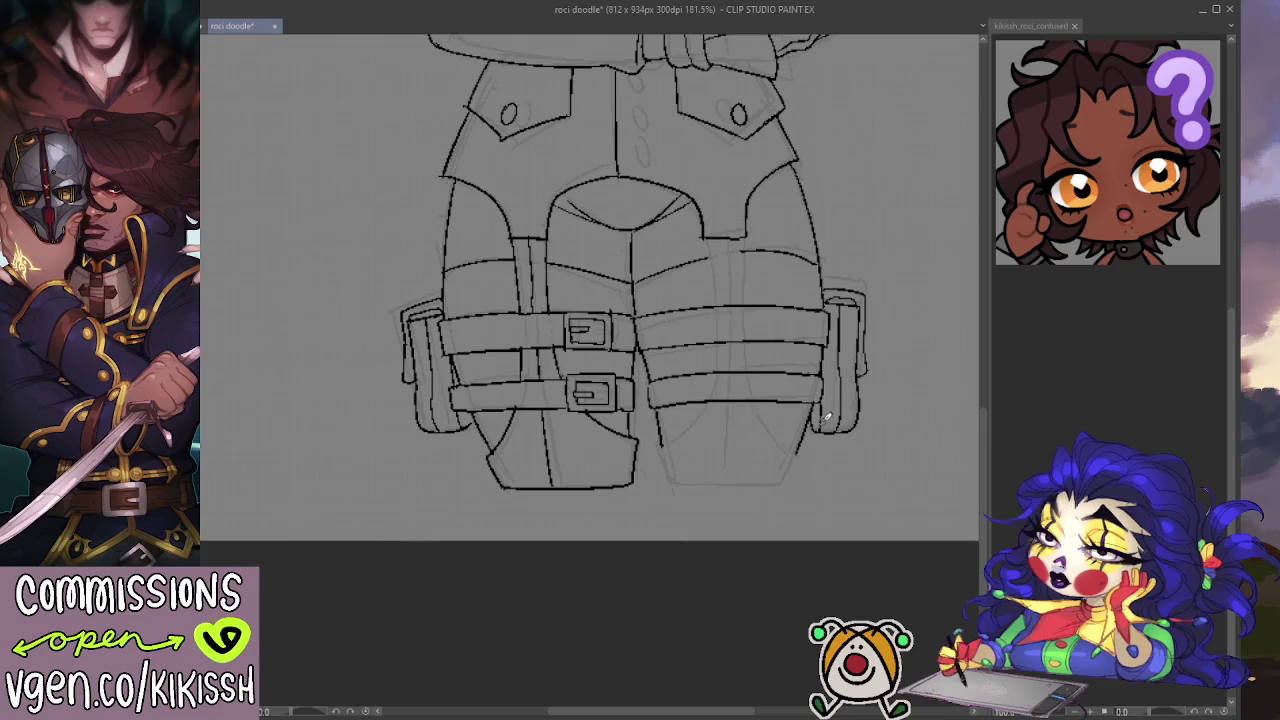
left_click_drag(816, 426, 828, 390)
scroll(802, 265, "down", 3)
mouse_move(814, 249)
left_mouse_down()
mouse_move(803, 486)
mouse_move(817, 527)
left_mouse_up()
left_click_drag(820, 411, 814, 523)
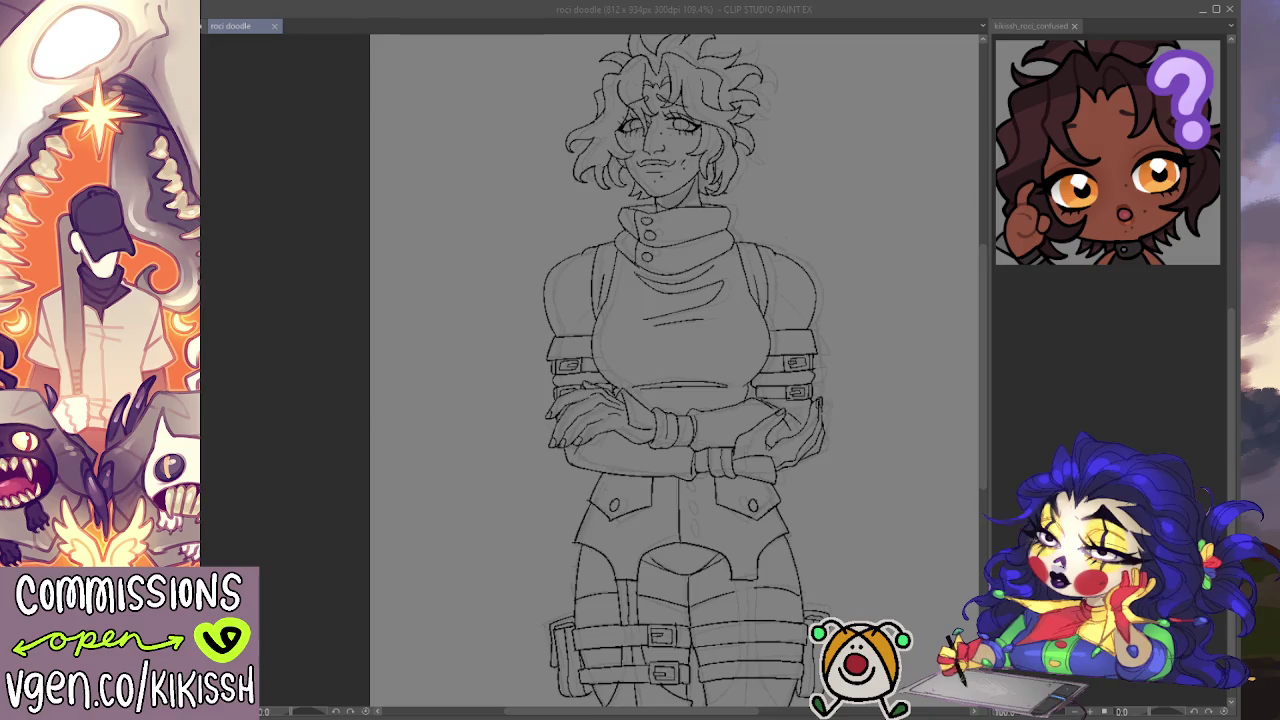
Step: Zoom in on the belts, touch up a line, and extend the inner thigh contour
left_click(865, 512)
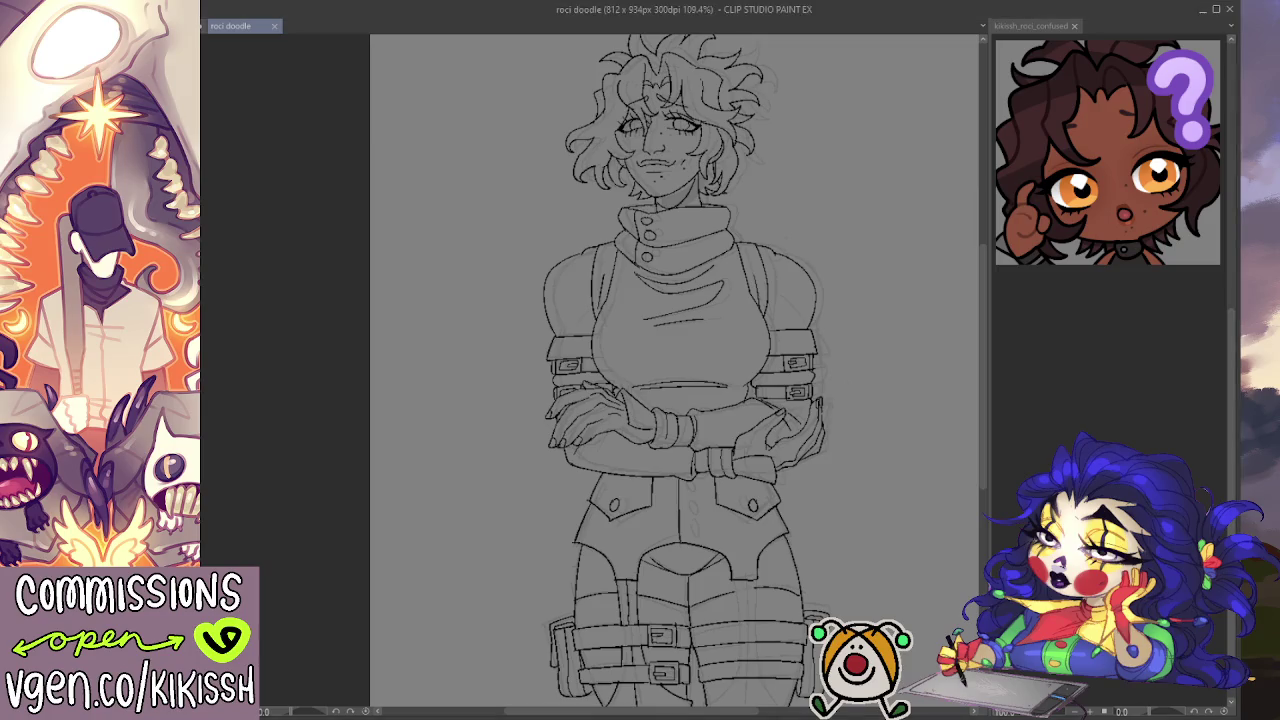
left_click_drag(865, 512, 871, 414)
scroll(803, 514, "up", 2)
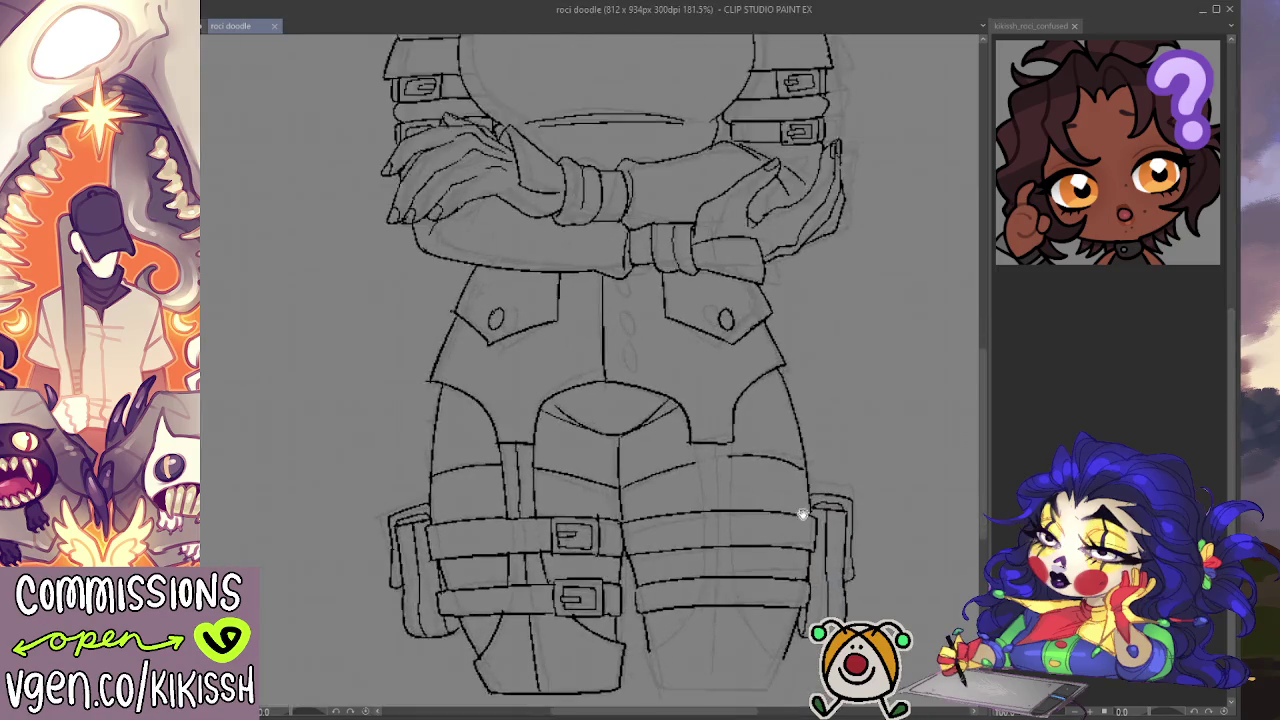
scroll(847, 407, "up", 2)
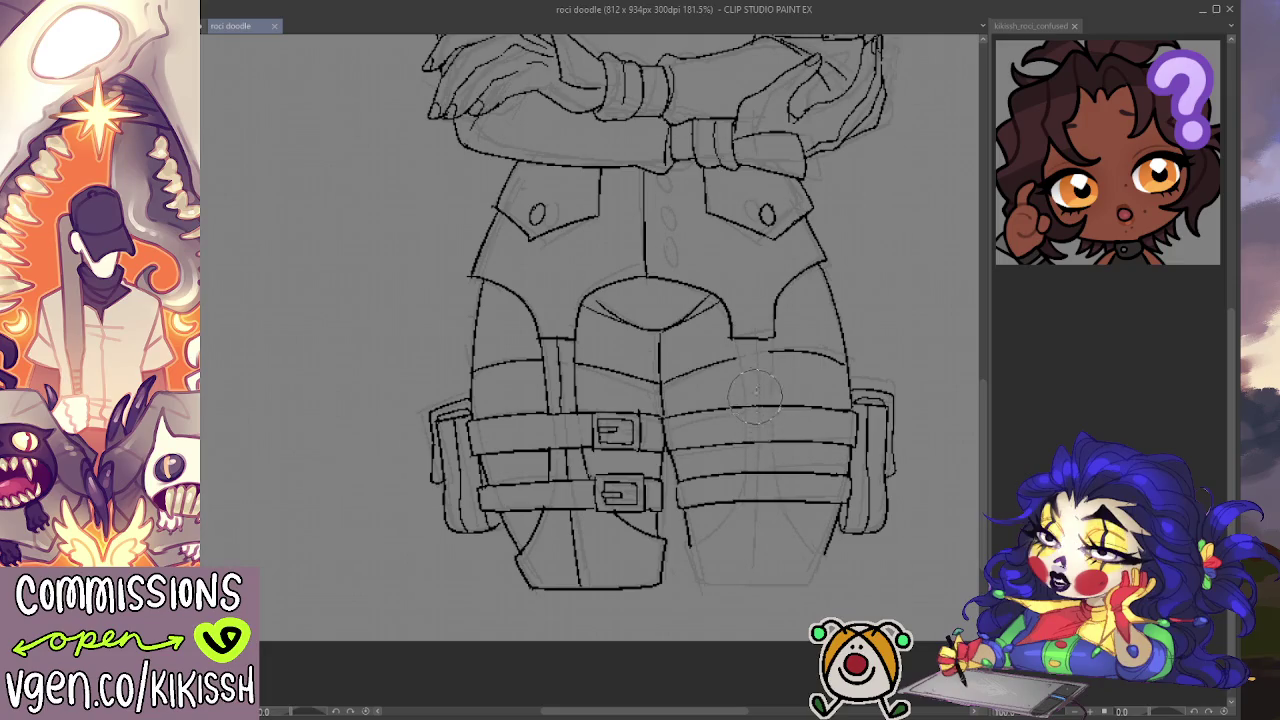
left_click_drag(757, 432, 750, 440)
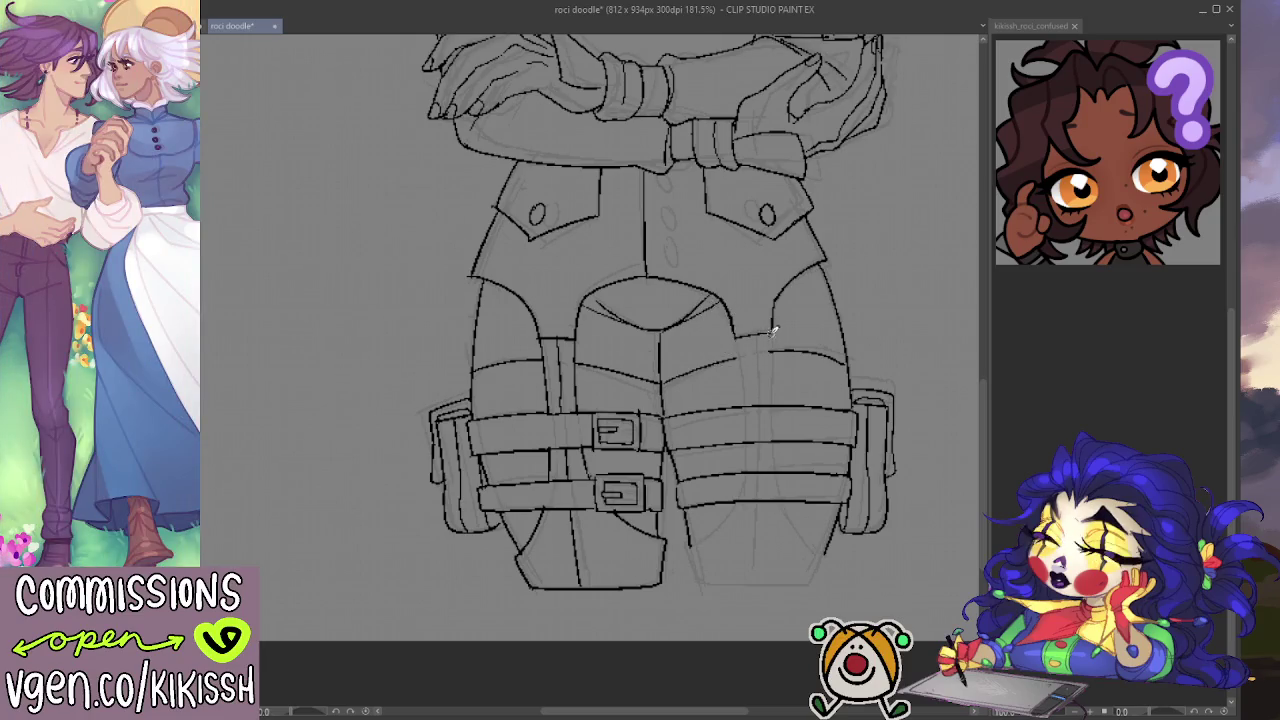
left_click_drag(736, 335, 741, 499)
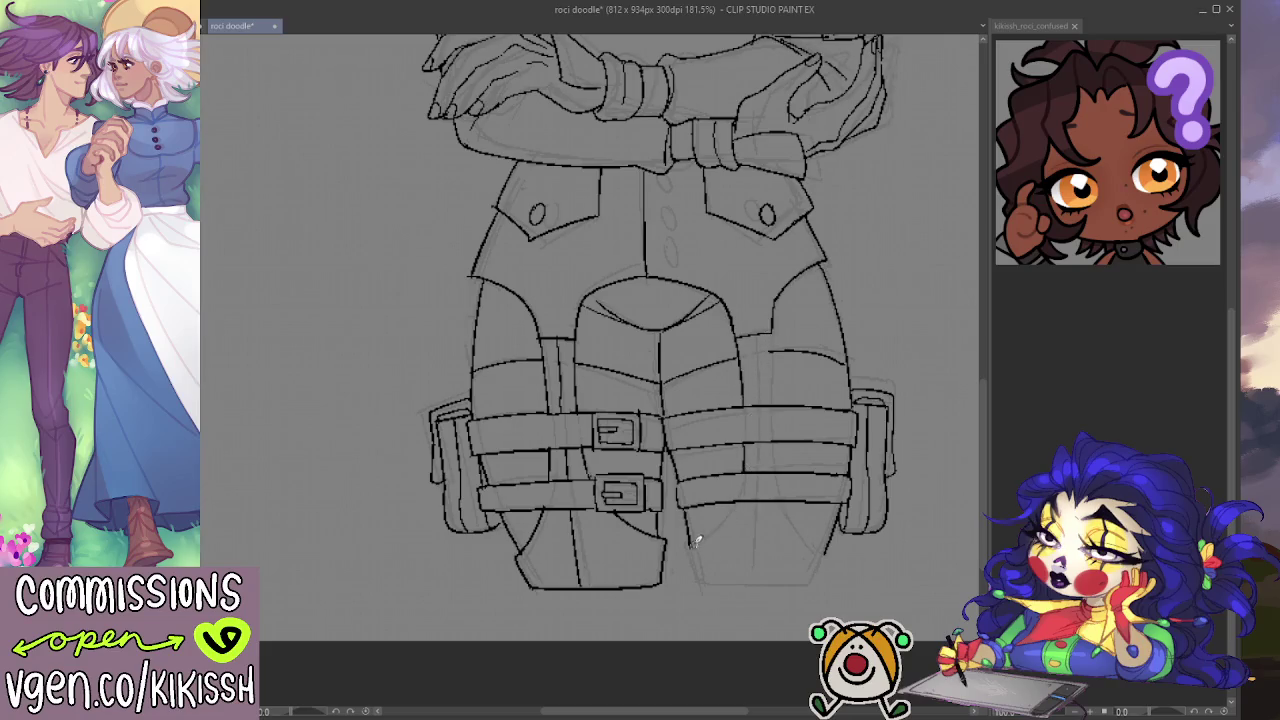
Step: Ink the right leg's edges above, between and below the belts and beside the holster
mouse_move(692, 538)
left_mouse_down()
mouse_move(690, 572)
mouse_move(716, 586)
mouse_move(822, 587)
mouse_move(830, 552)
left_mouse_up()
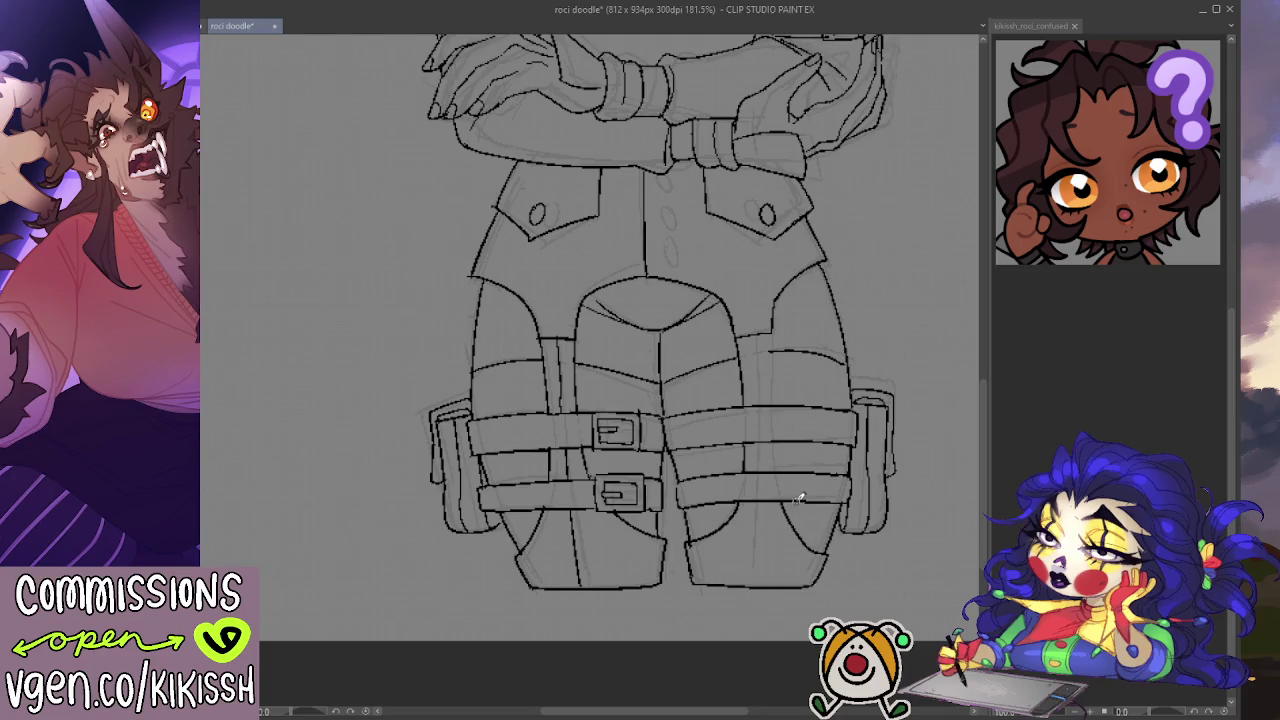
key("ctrl+z")
mouse_move(798, 528)
left_mouse_down()
mouse_move(830, 549)
mouse_move(816, 583)
left_mouse_up()
left_click_drag(775, 472, 774, 438)
left_click_drag(762, 328, 764, 406)
left_click_drag(758, 500, 770, 578)
left_click_drag(773, 495, 794, 571)
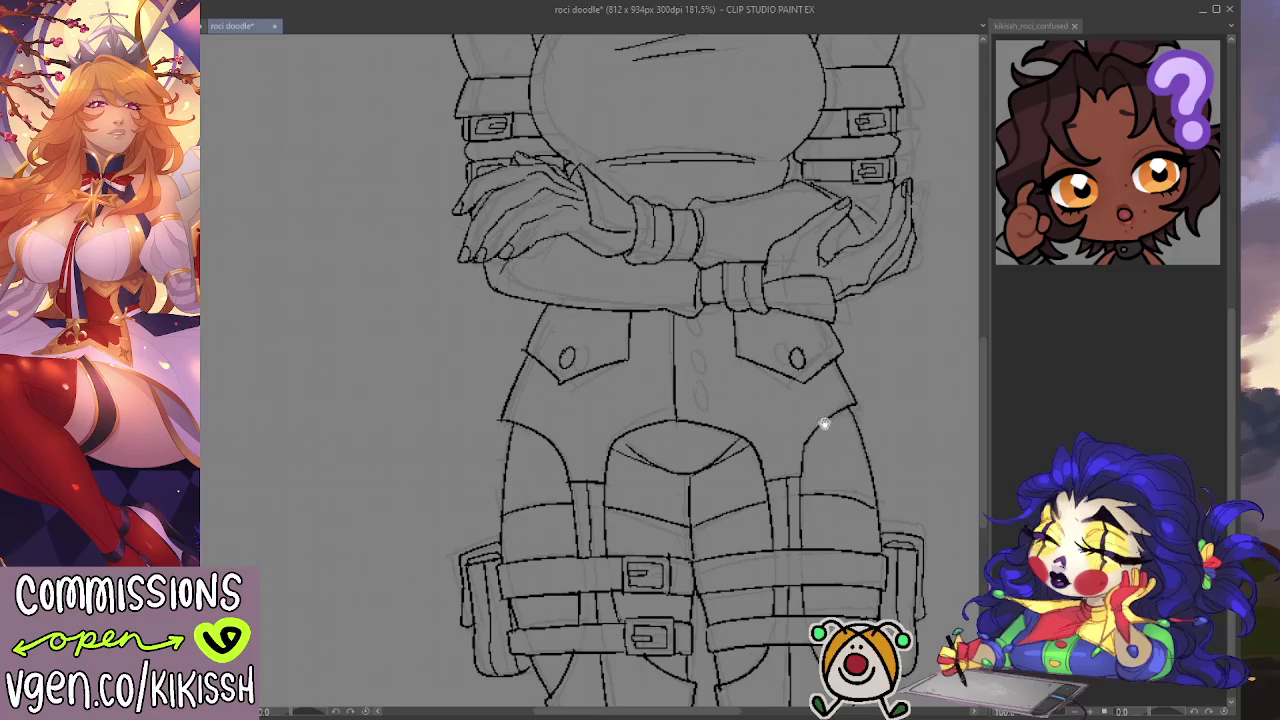
left_click_drag(818, 422, 814, 446)
left_click_drag(688, 344, 689, 382)
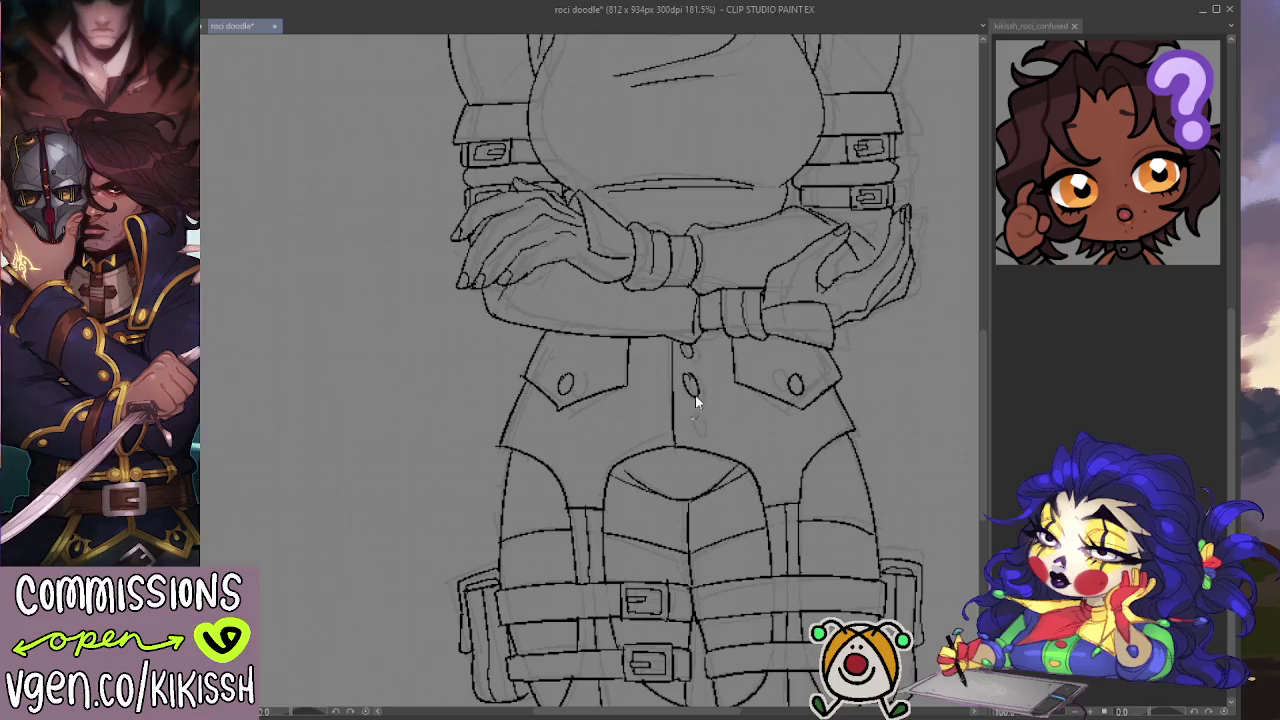
left_click_drag(692, 375, 696, 370)
left_click_drag(694, 417, 692, 418)
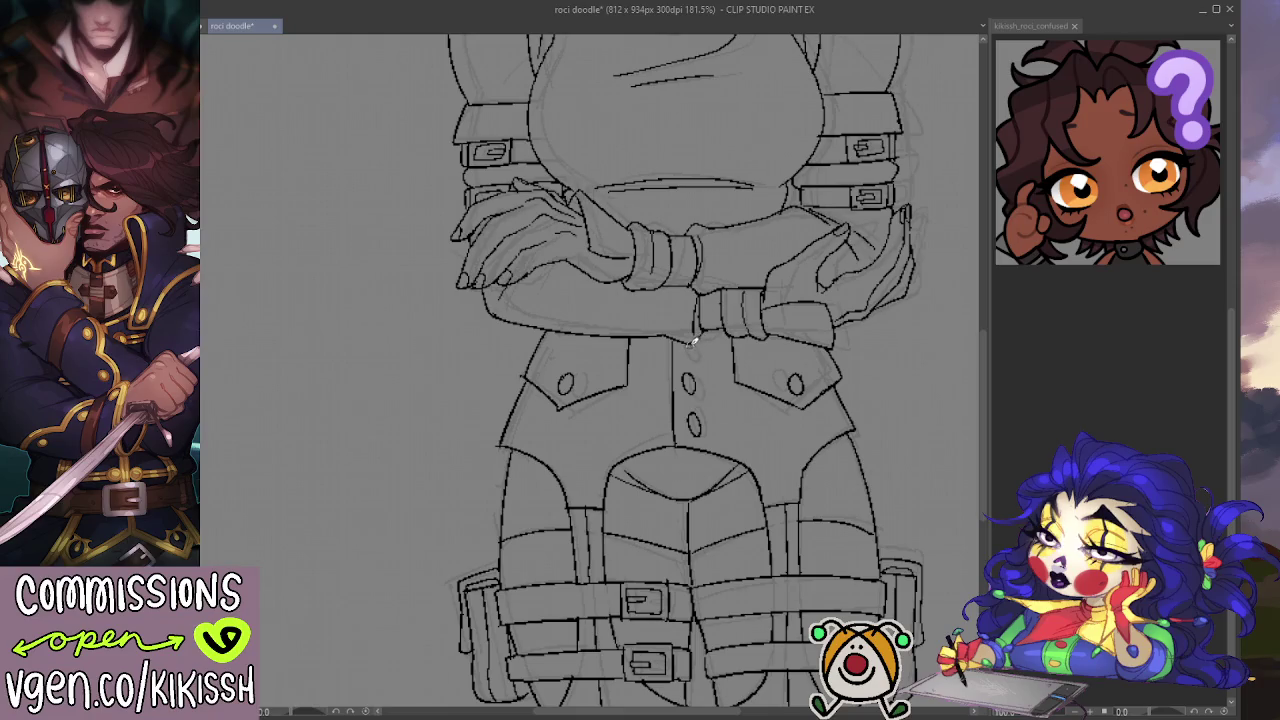
left_click_drag(692, 341, 689, 350)
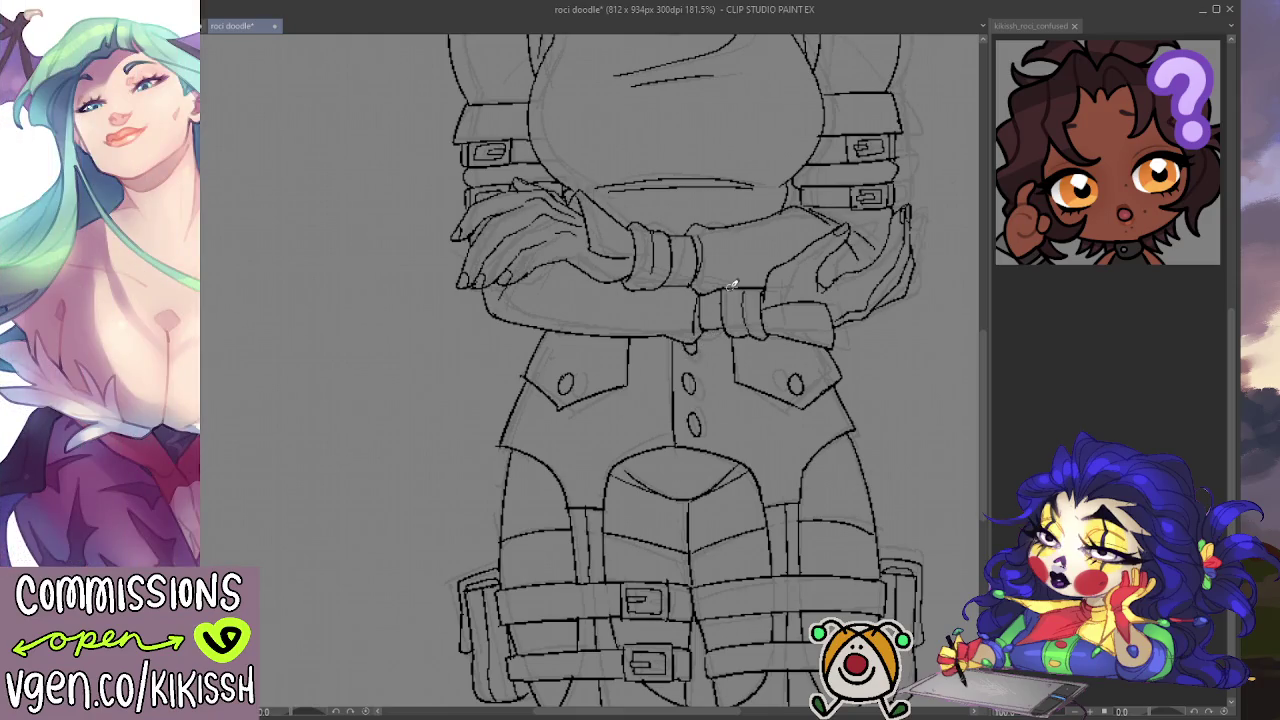
scroll(732, 285, "down", 3)
scroll(831, 346, "up", 1)
scroll(844, 373, "up", 1)
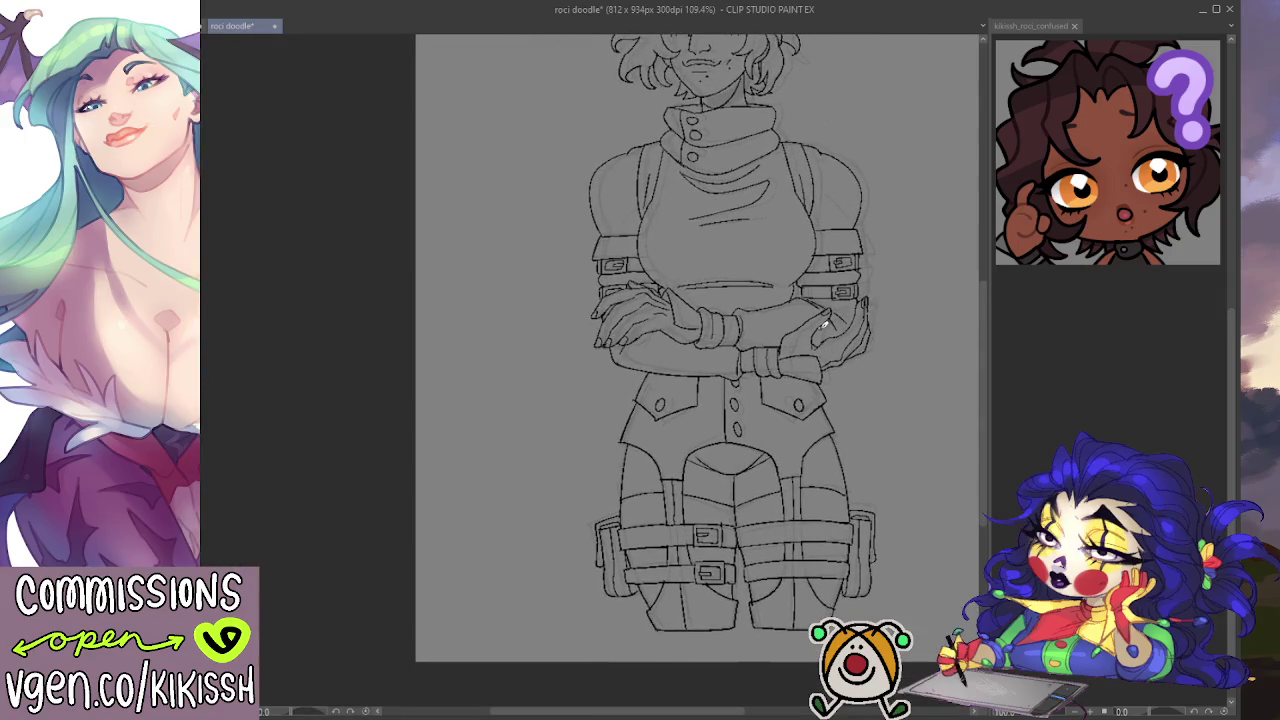
Step: Draw a small detail stroke on the left shoulder, redoing it slightly higher
scroll(826, 322, "up", 2)
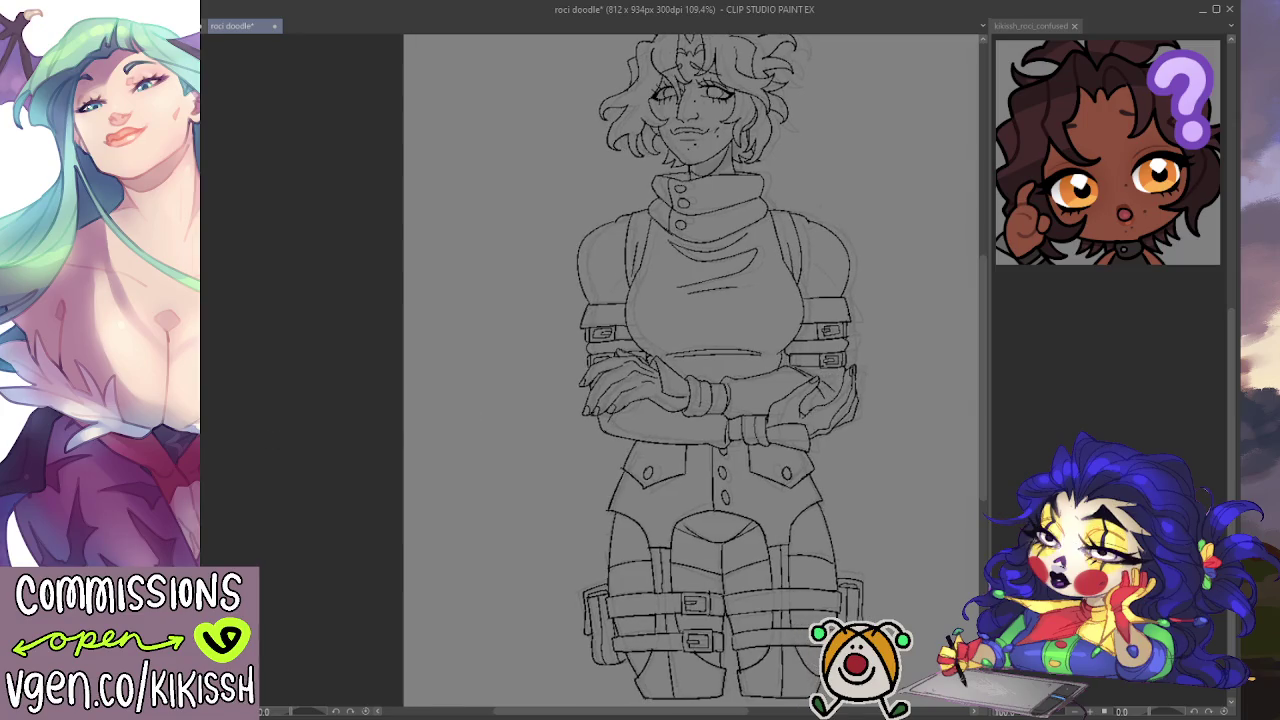
scroll(505, 465, "up", 1)
scroll(586, 423, "up", 3)
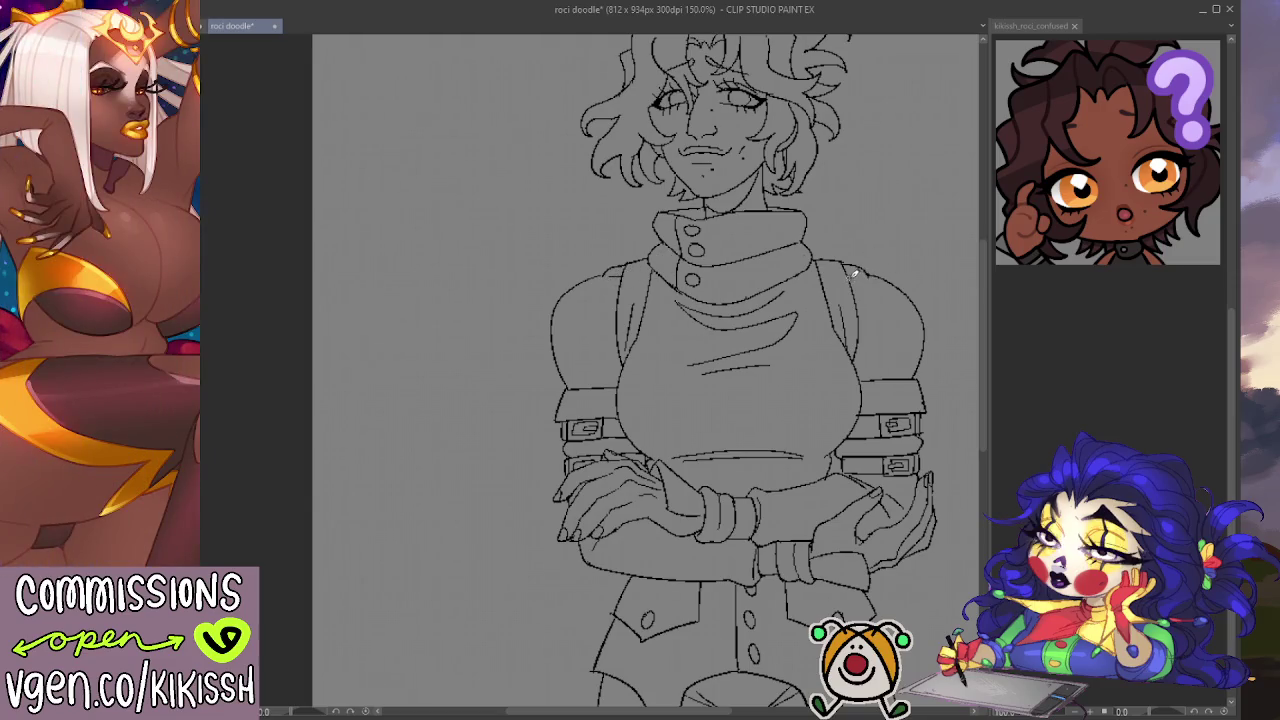
left_click_drag(909, 251, 874, 229)
left_click_drag(836, 320, 879, 343)
key("ctrl+z")
left_click_drag(841, 297, 878, 334)
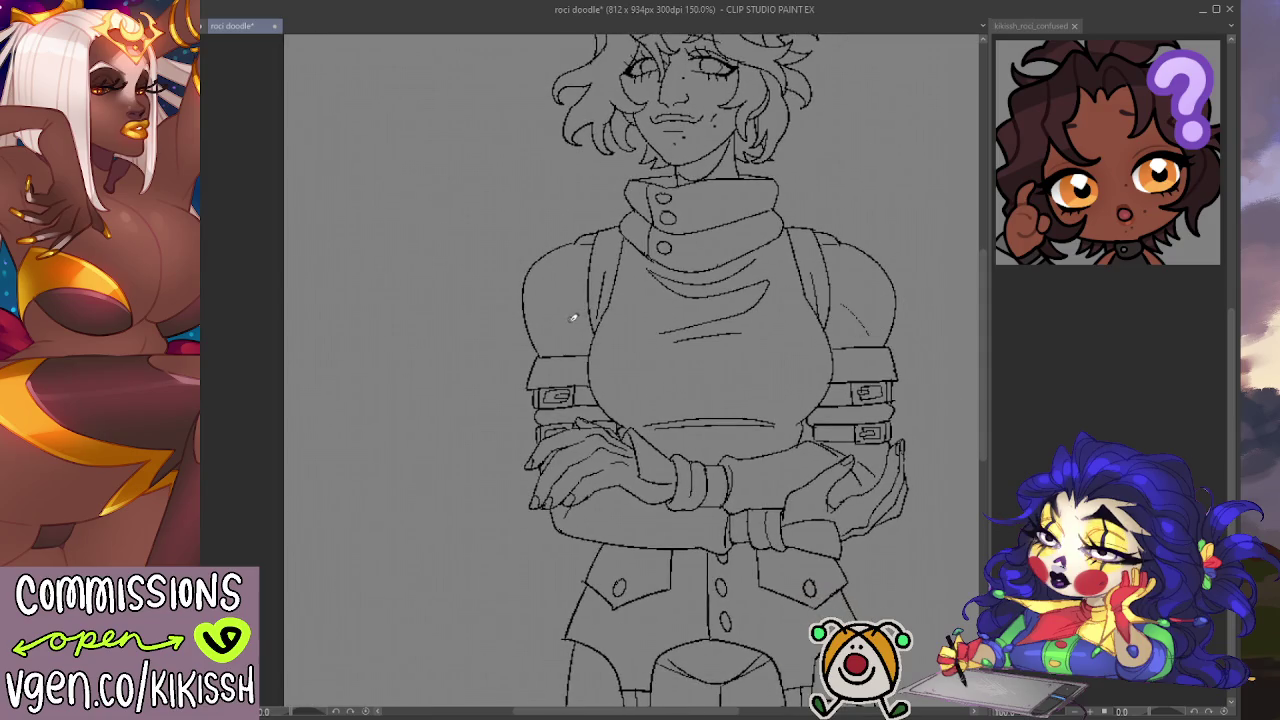
left_click_drag(914, 201, 914, 380)
scroll(737, 209, "up", 1)
scroll(733, 210, "up", 1)
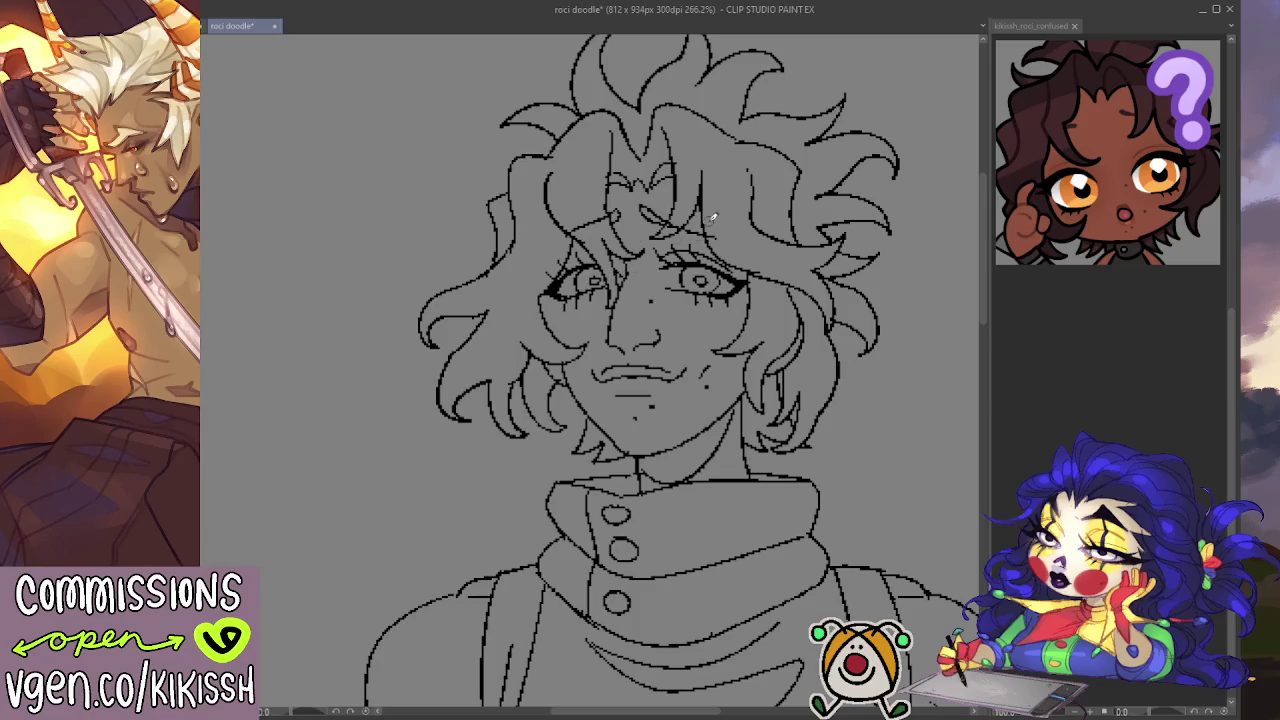
Step: Brush a solid black shadow beneath the chin, extending it up the right jawline
scroll(713, 217, "down", 3)
scroll(745, 316, "up", 1)
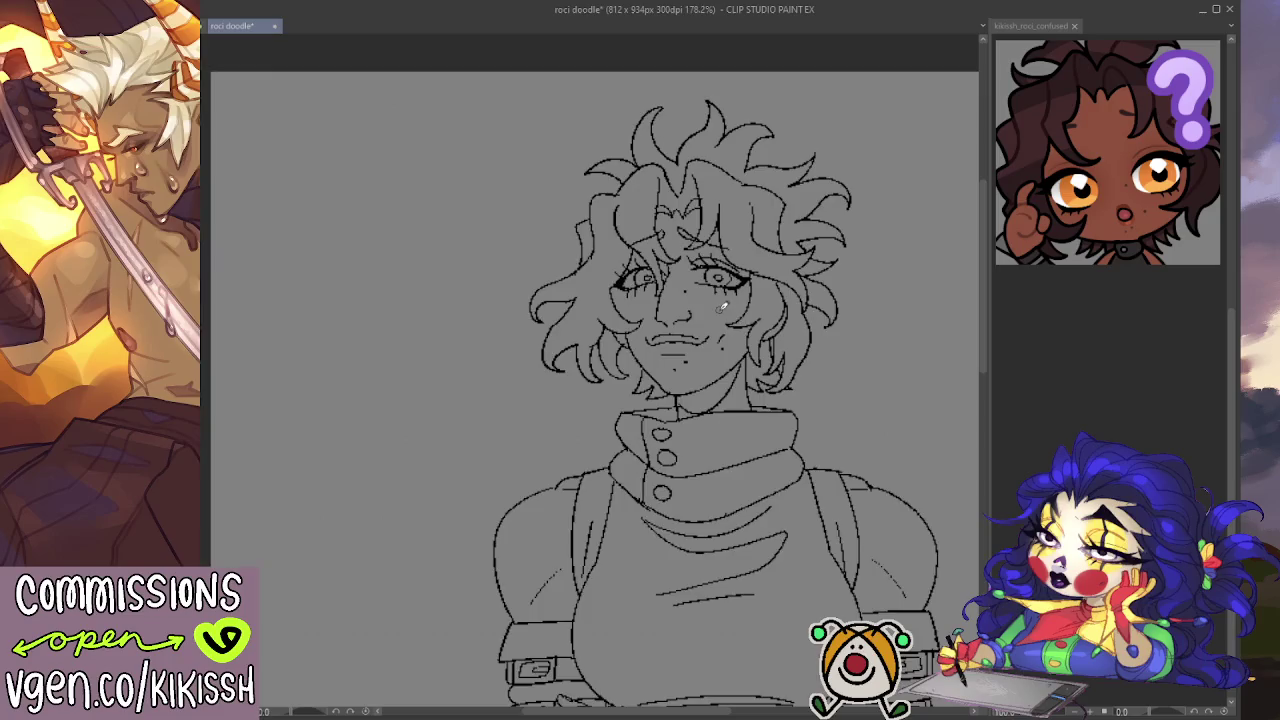
scroll(735, 312, "up", 1)
scroll(718, 306, "up", 1)
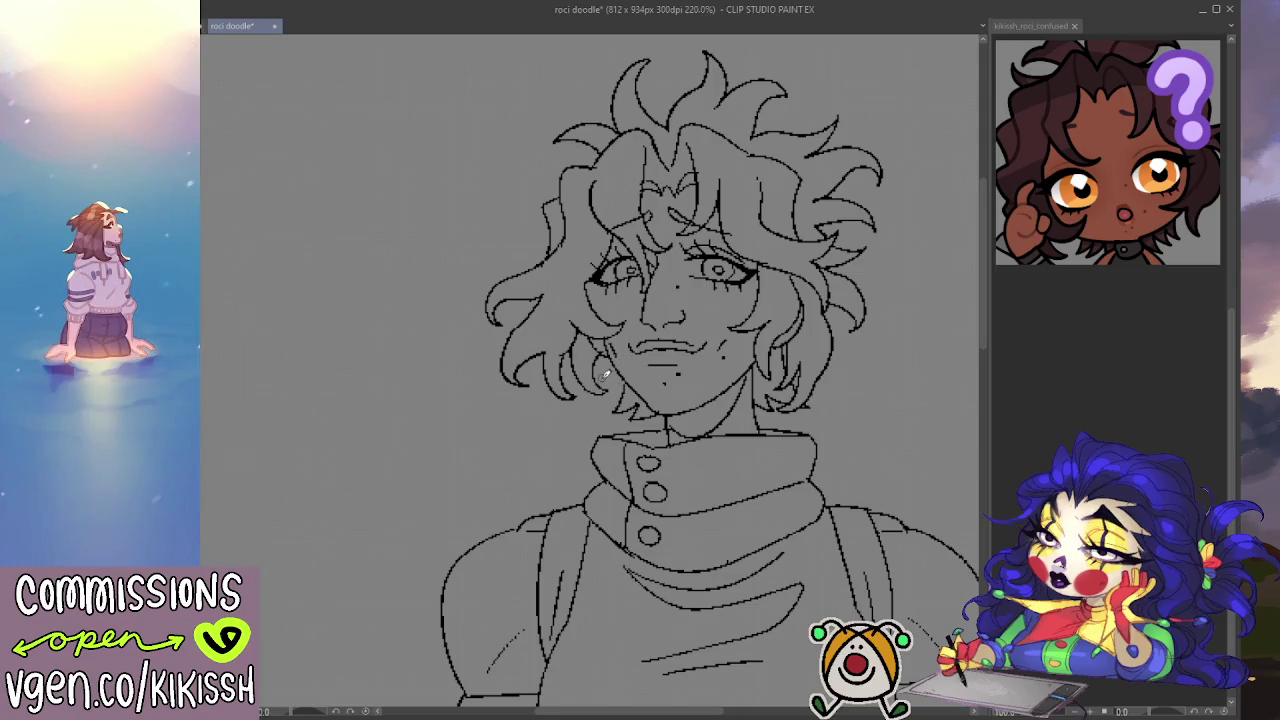
scroll(605, 373, "down", 2)
left_click_drag(648, 502, 640, 455)
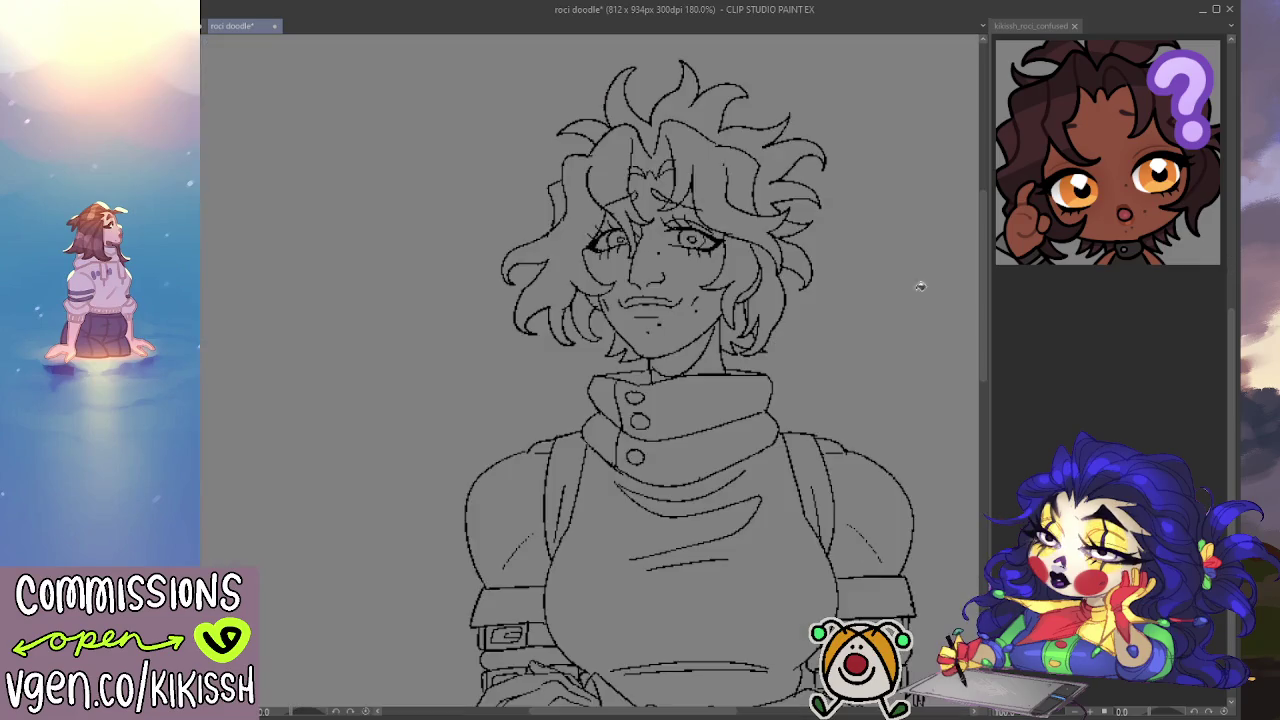
left_click_drag(650, 368, 716, 330)
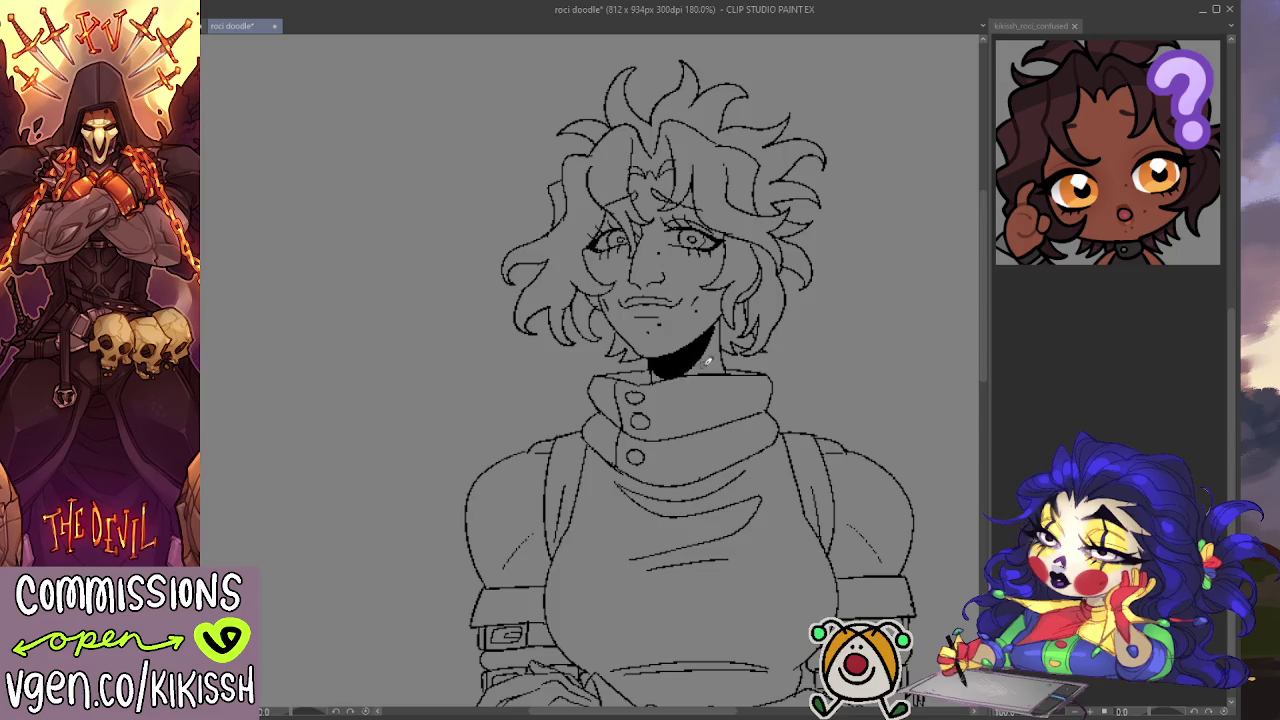
mouse_move(687, 368)
left_mouse_down()
mouse_move(724, 317)
mouse_move(713, 338)
left_mouse_up()
left_click_drag(736, 321, 780, 211)
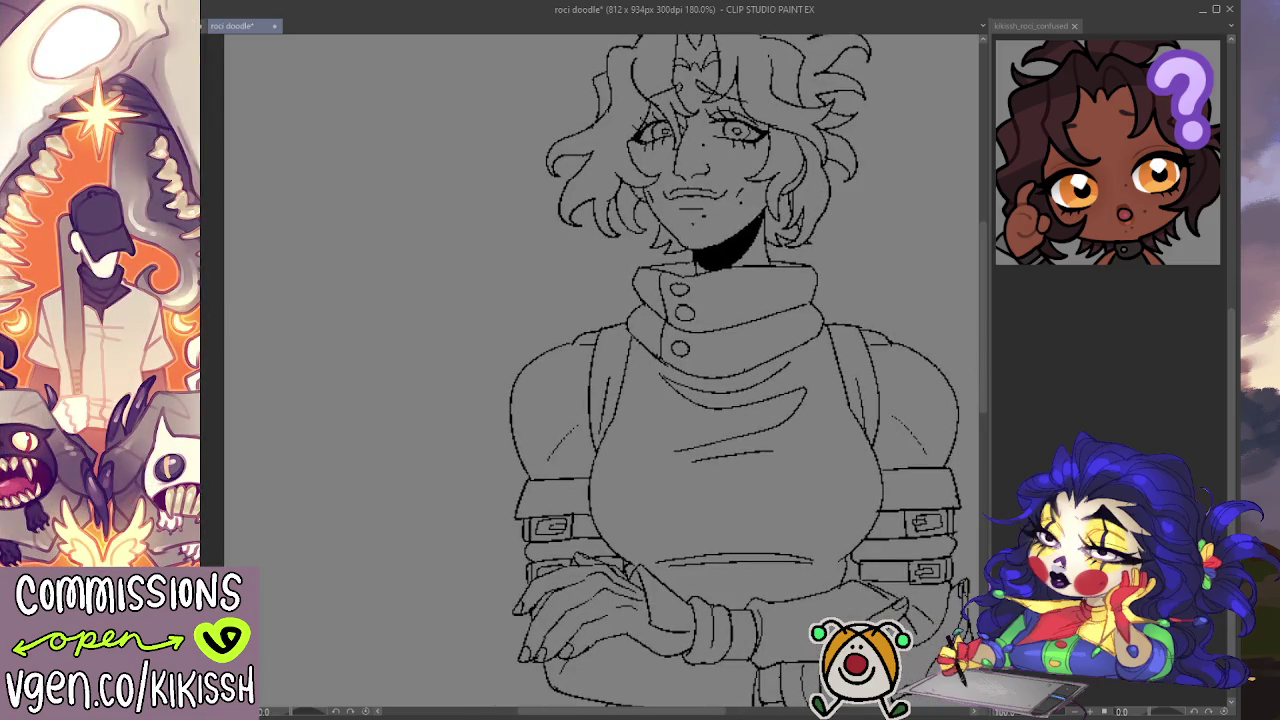
Step: Select the lower collar button and nudge it one step up and left
left_click_drag(708, 302, 701, 288)
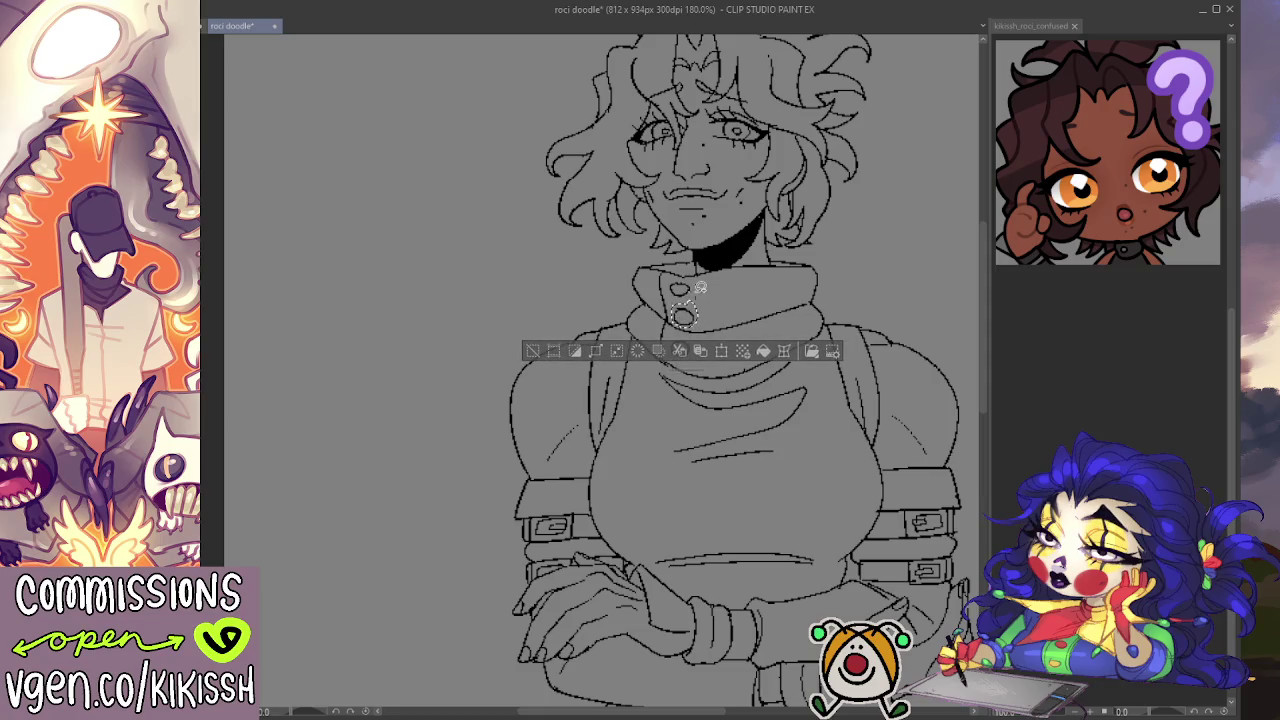
key("ctrl+d")
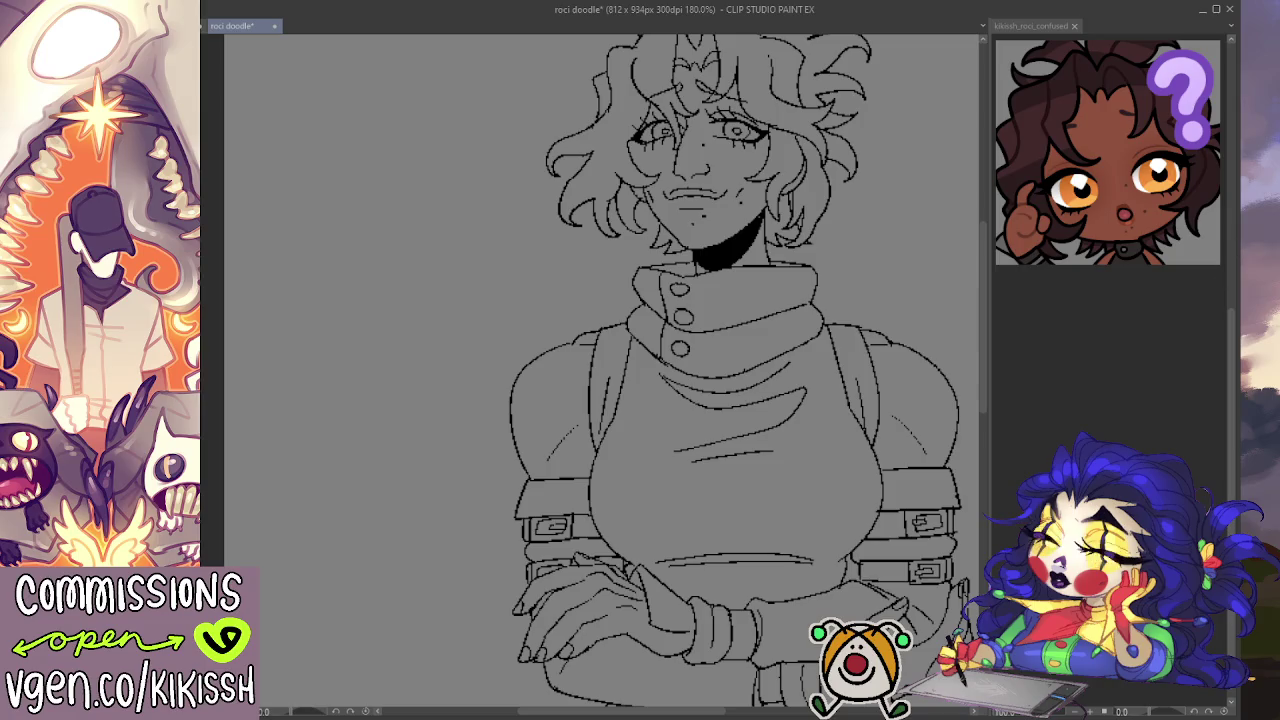
left_click_drag(701, 334, 700, 338)
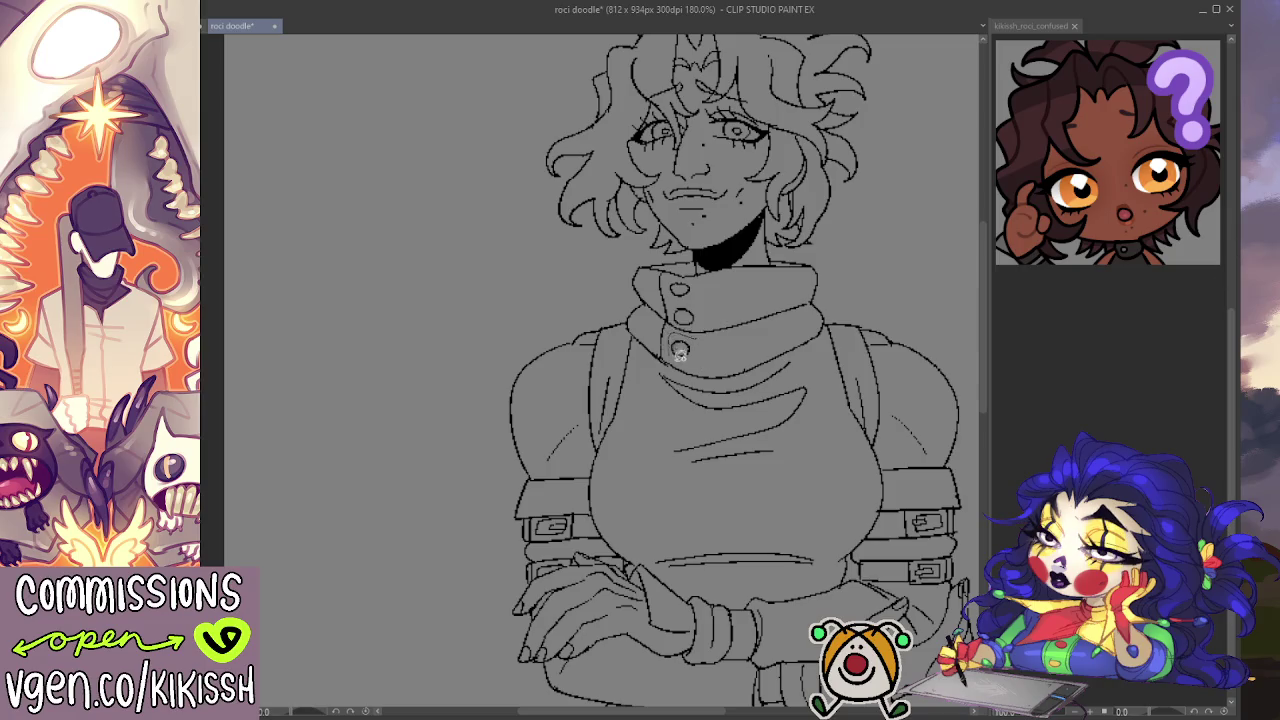
key("Left")
key("Left")
key("Up")
key("Up")
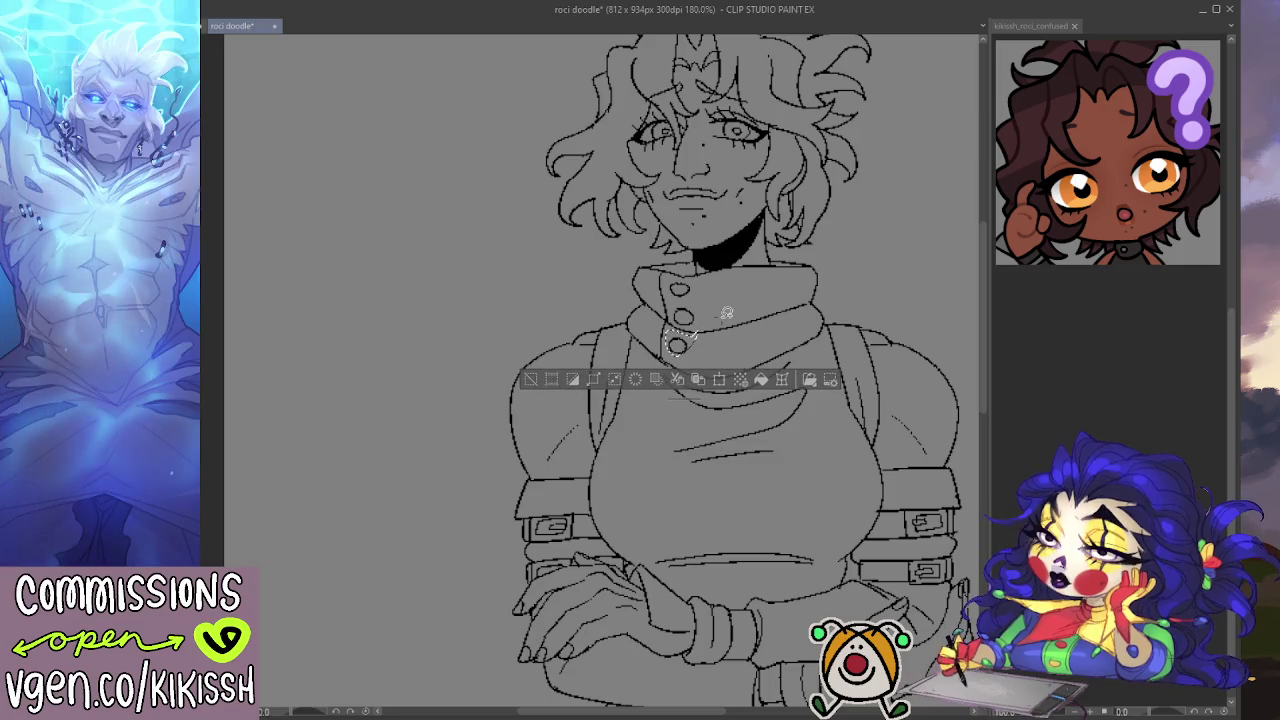
key("ctrl+d")
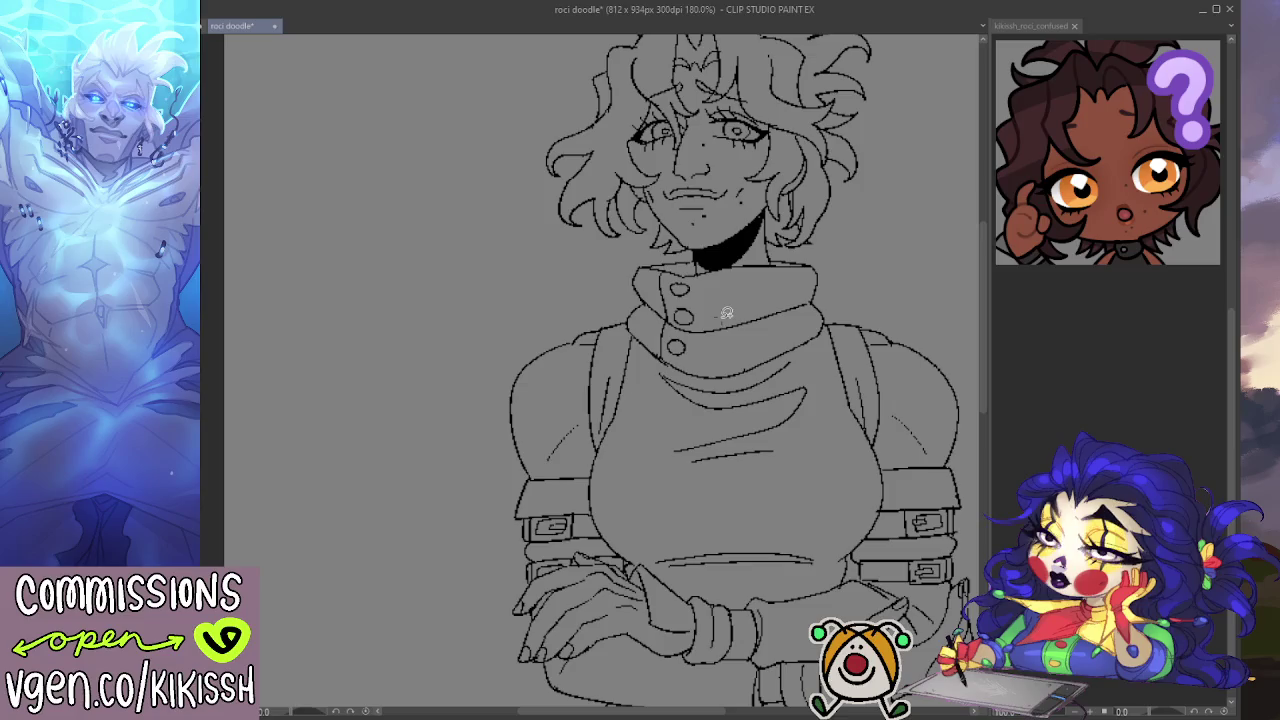
Step: Enlarge the brush and draw curved fold lines on the chest below the collar
scroll(727, 313, "down", 1)
scroll(766, 434, "down", 1)
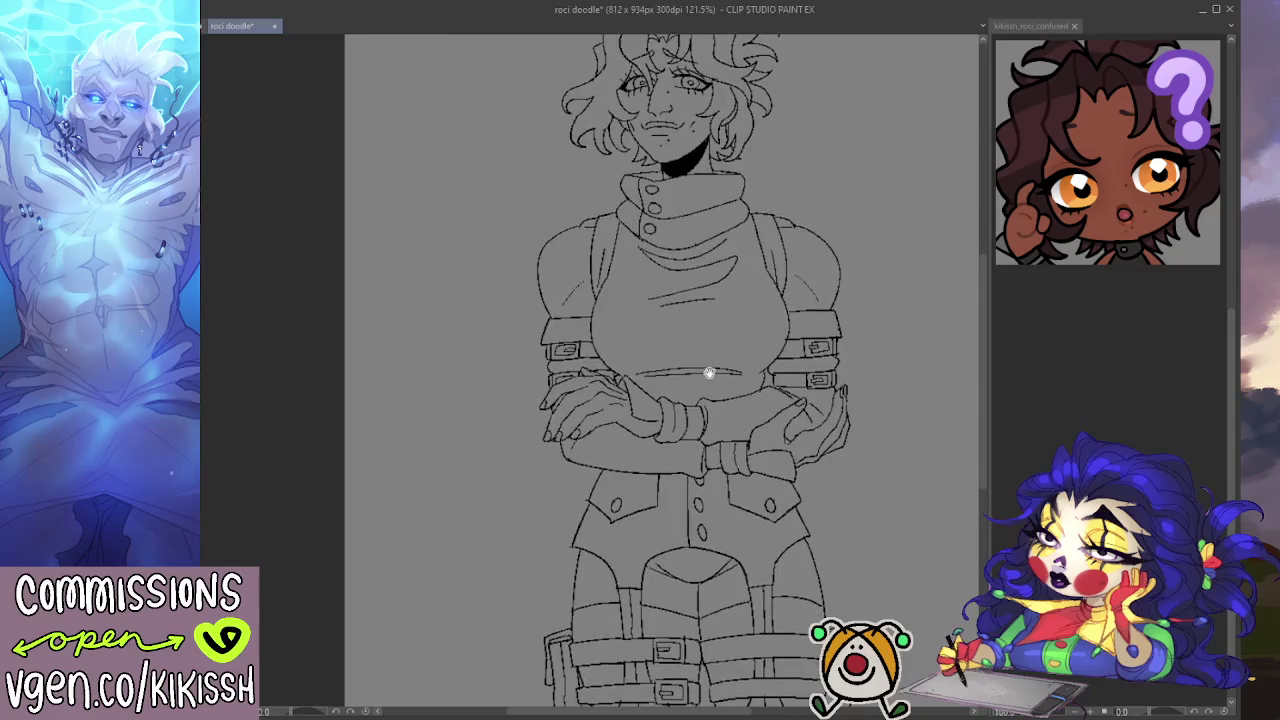
scroll(688, 293, "up", 1)
scroll(688, 293, "up", 1)
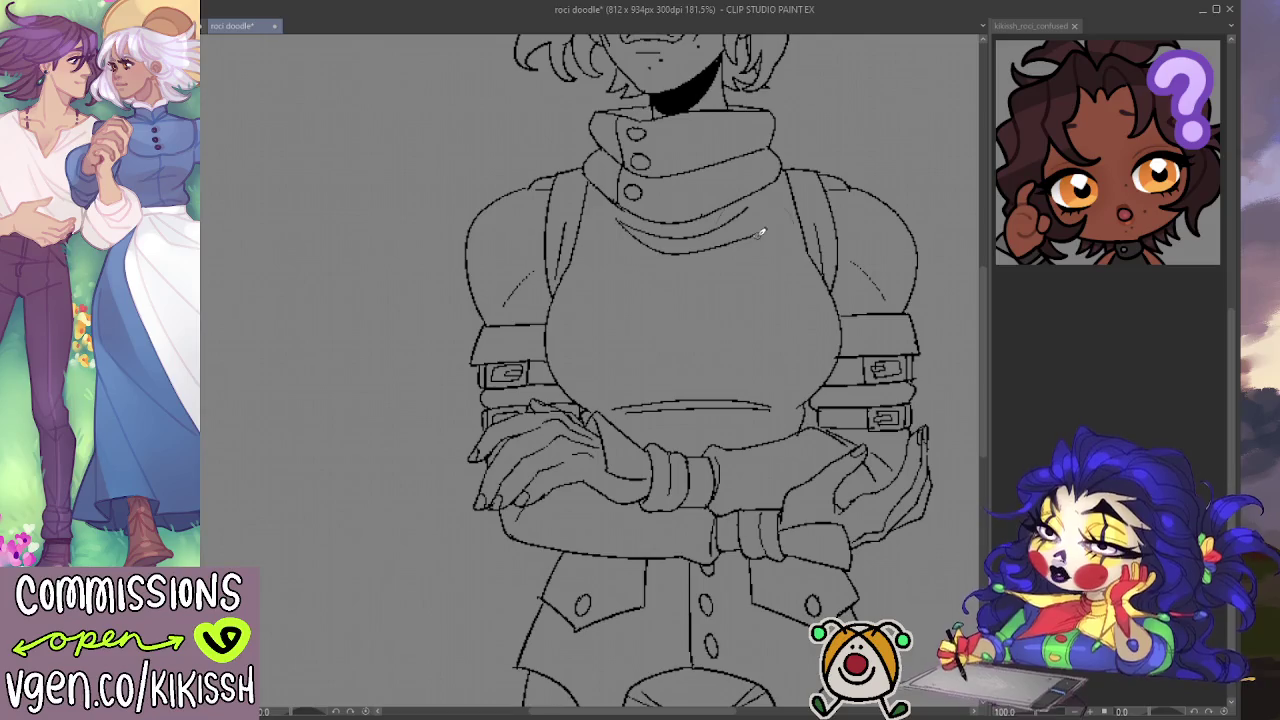
key("bracketright")
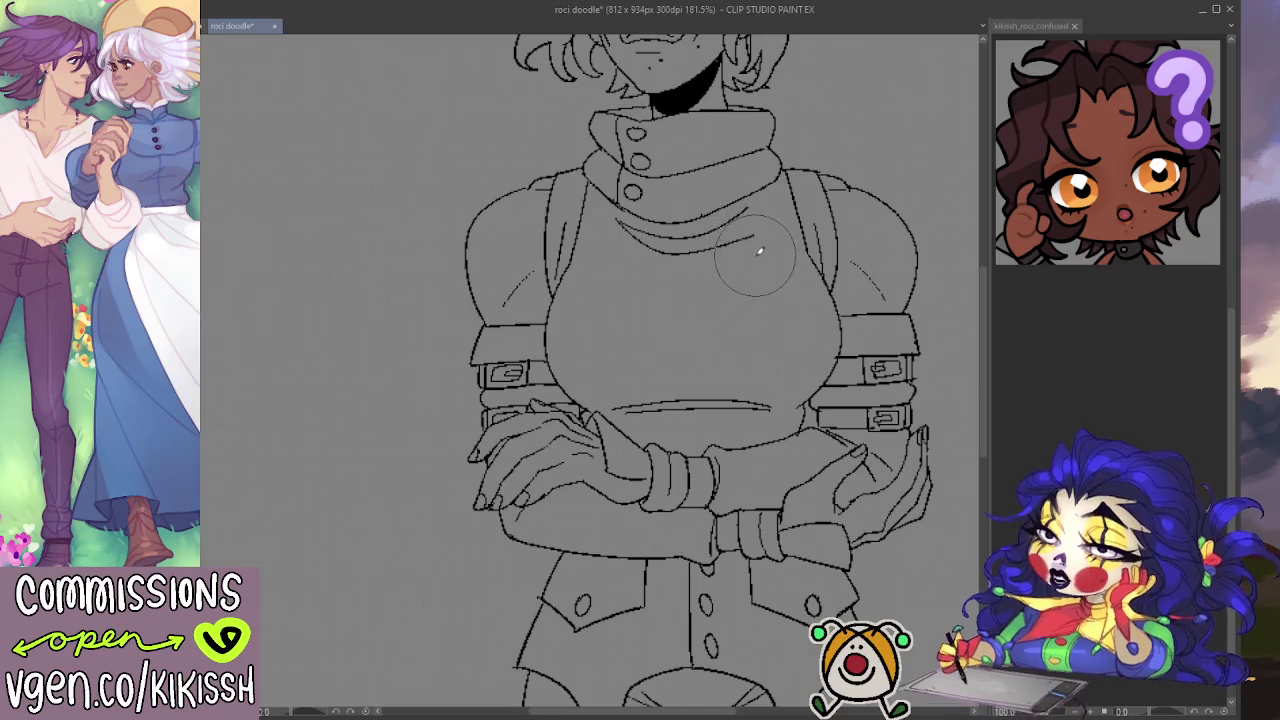
left_click_drag(741, 249, 634, 252)
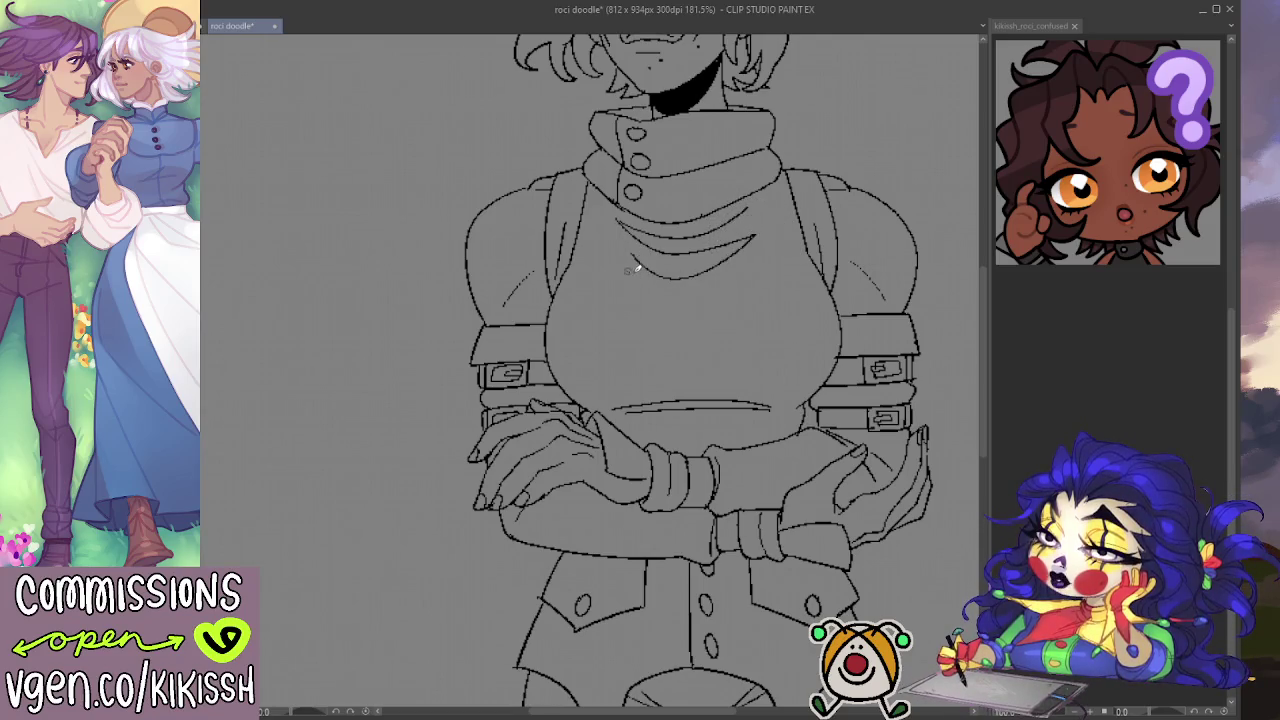
key("ctrl+z")
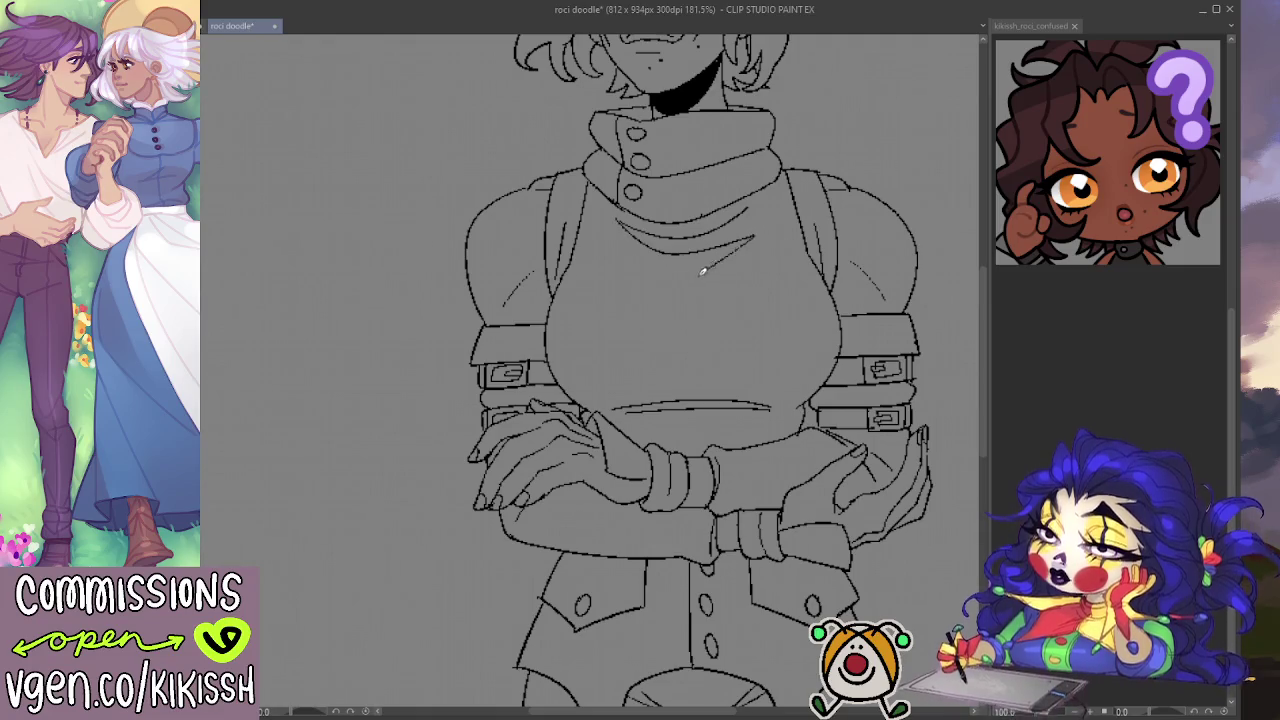
left_click_drag(758, 230, 712, 262)
left_click_drag(634, 248, 672, 278)
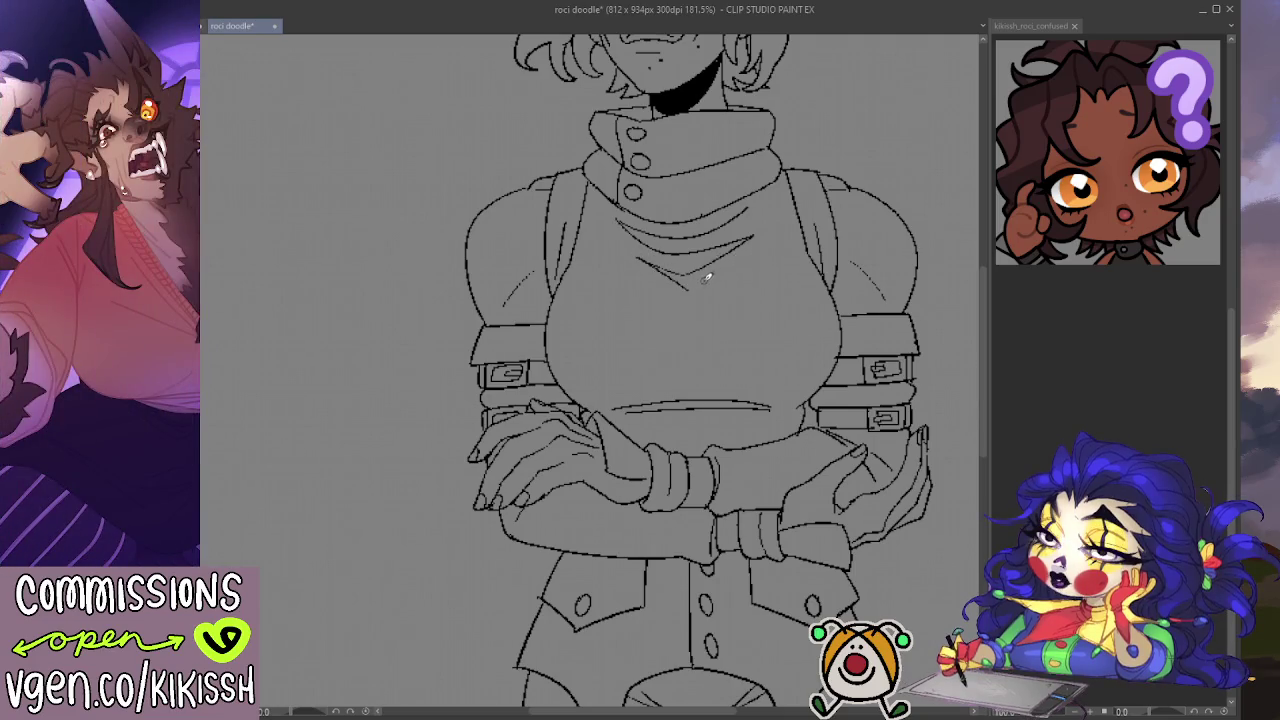
scroll(802, 213, "down", 2)
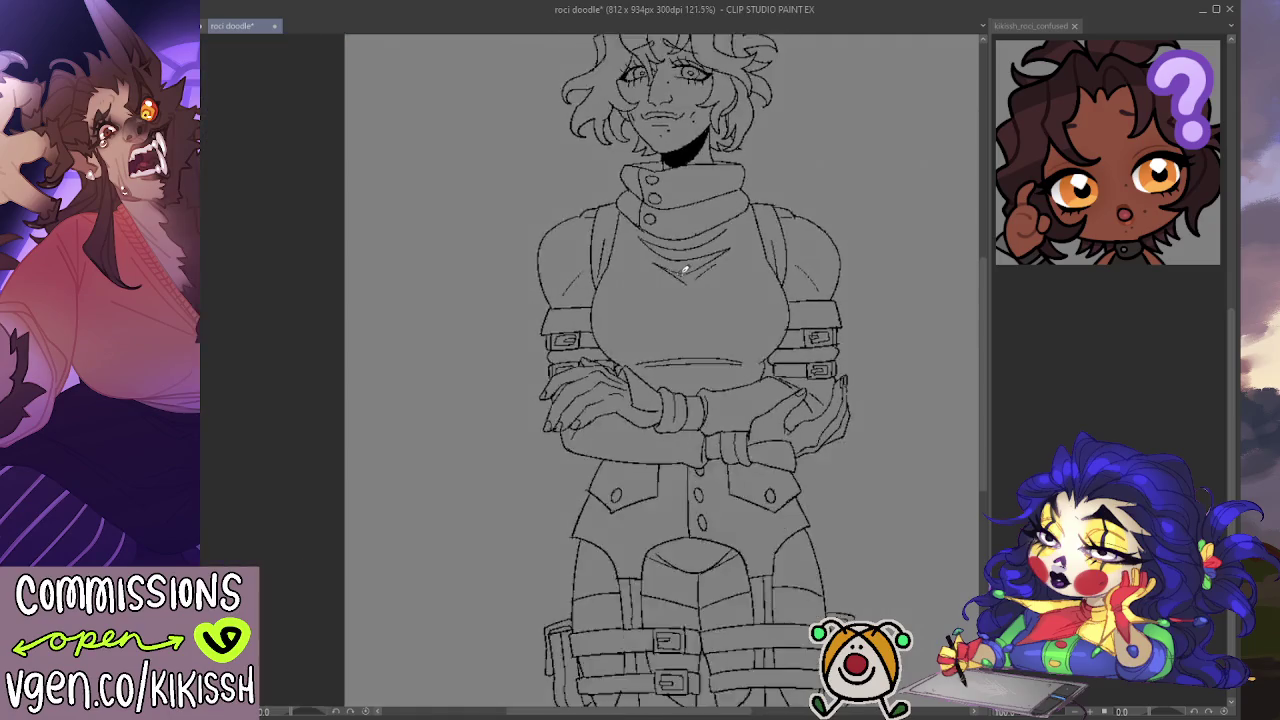
scroll(706, 283, "down", 1)
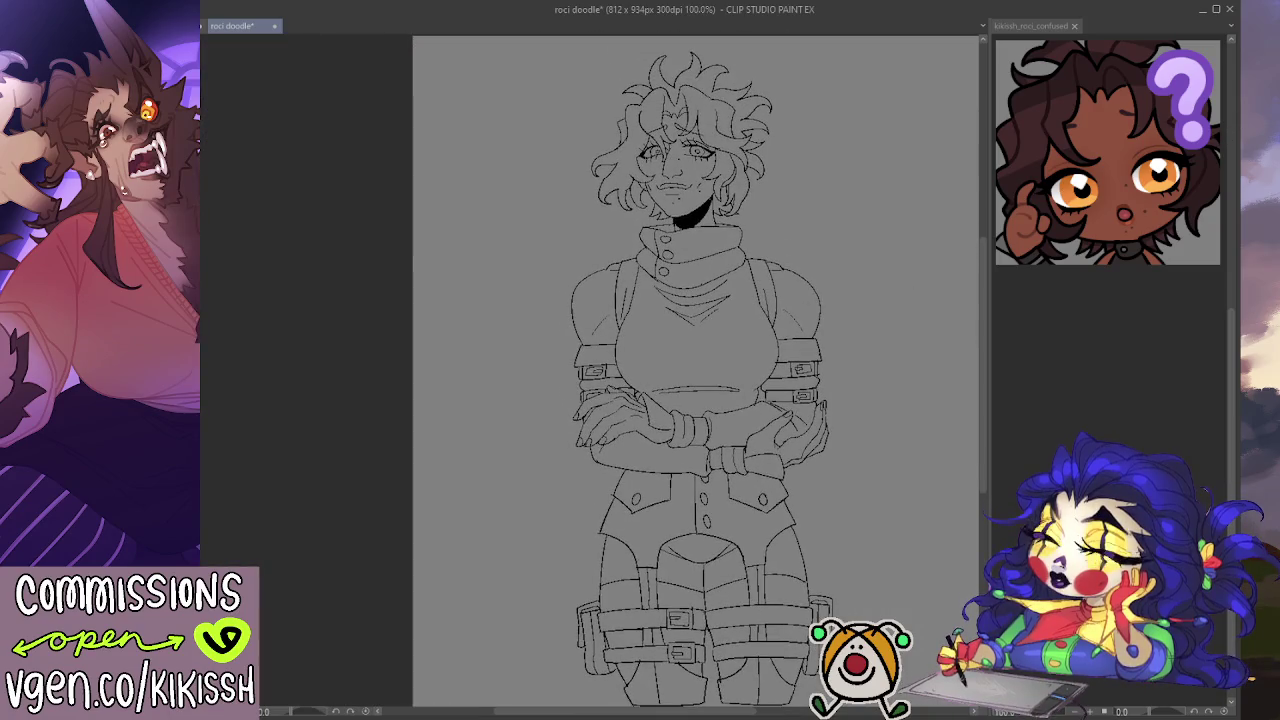
Step: Select the empty background around the figure and zoom in and out to check the selection edges
left_click(880, 240)
scroll(706, 190, "up", 1)
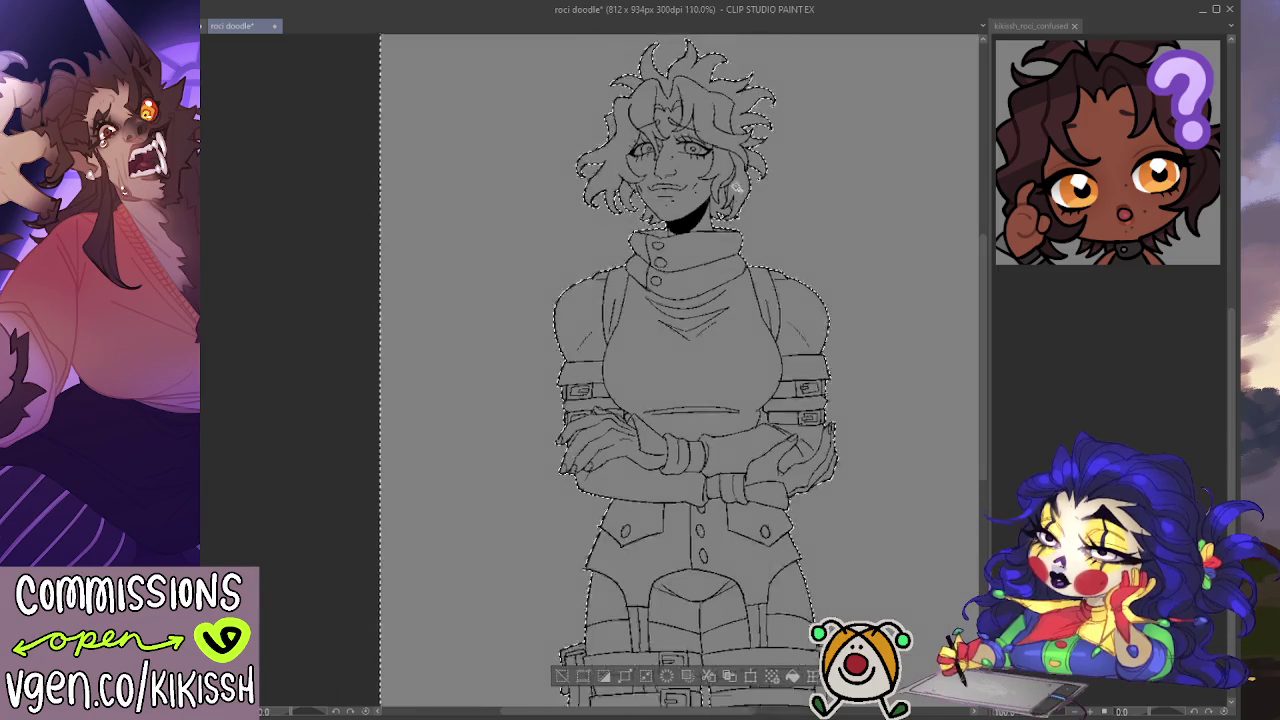
scroll(706, 190, "up", 3)
scroll(706, 190, "up", 2)
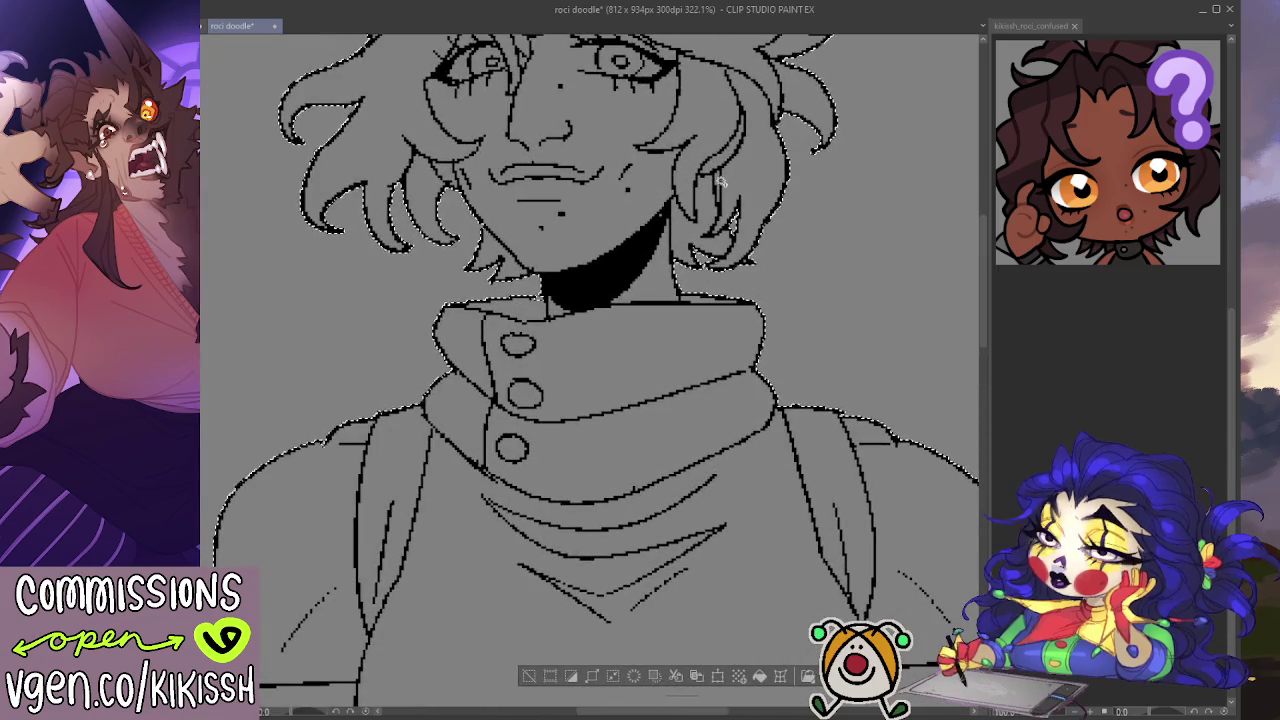
scroll(740, 195, "down", 1)
scroll(775, 200, "down", 1)
scroll(776, 202, "down", 2)
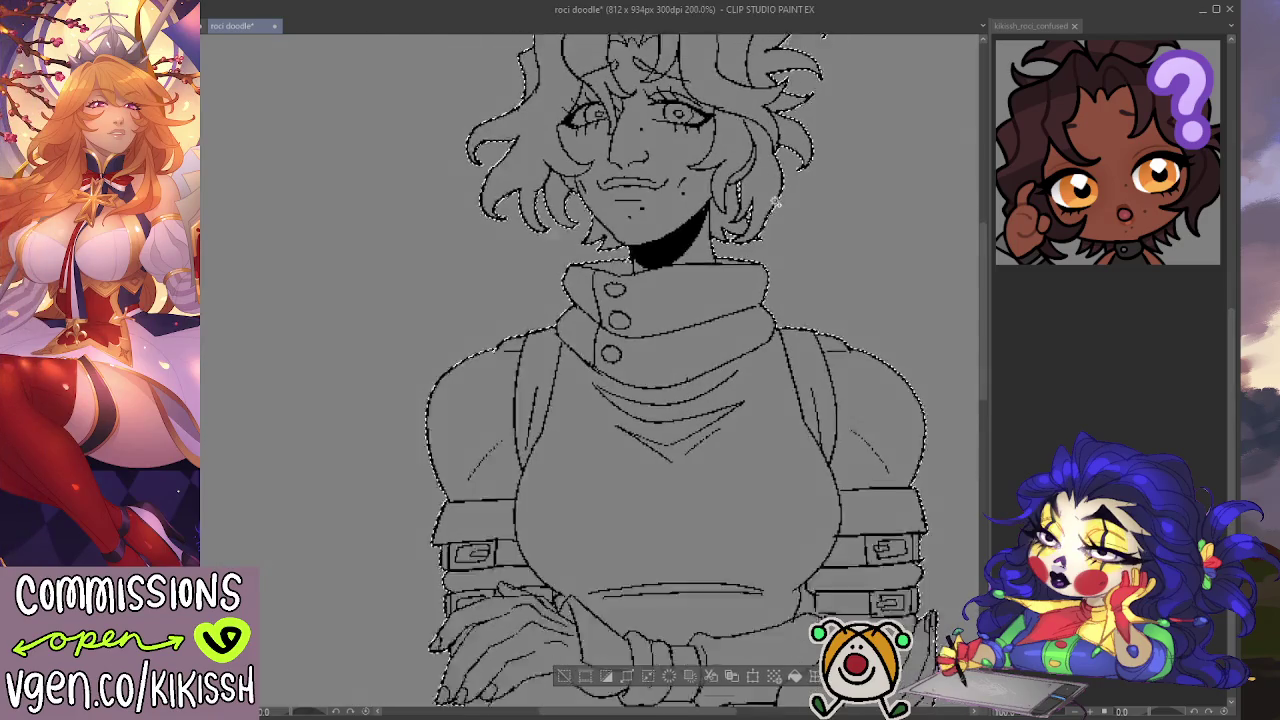
scroll(776, 202, "down", 1)
scroll(776, 202, "down", 2)
scroll(776, 203, "down", 1)
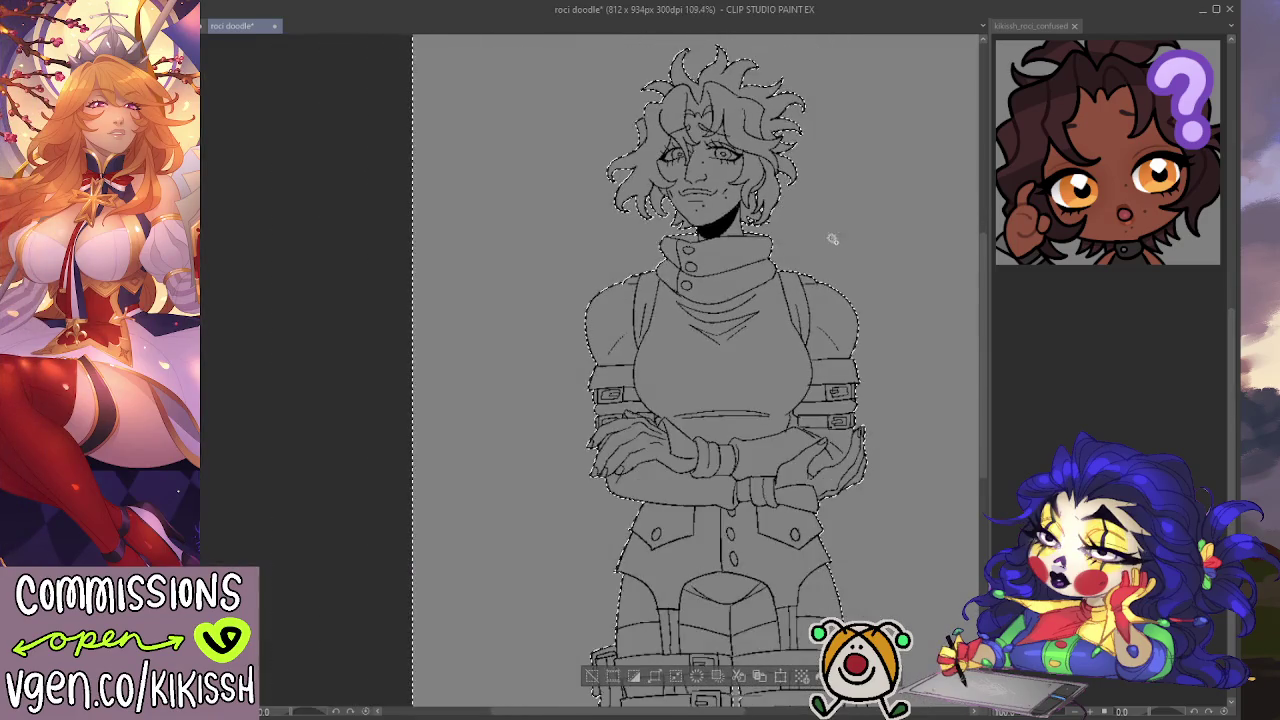
scroll(800, 225, "down", 1)
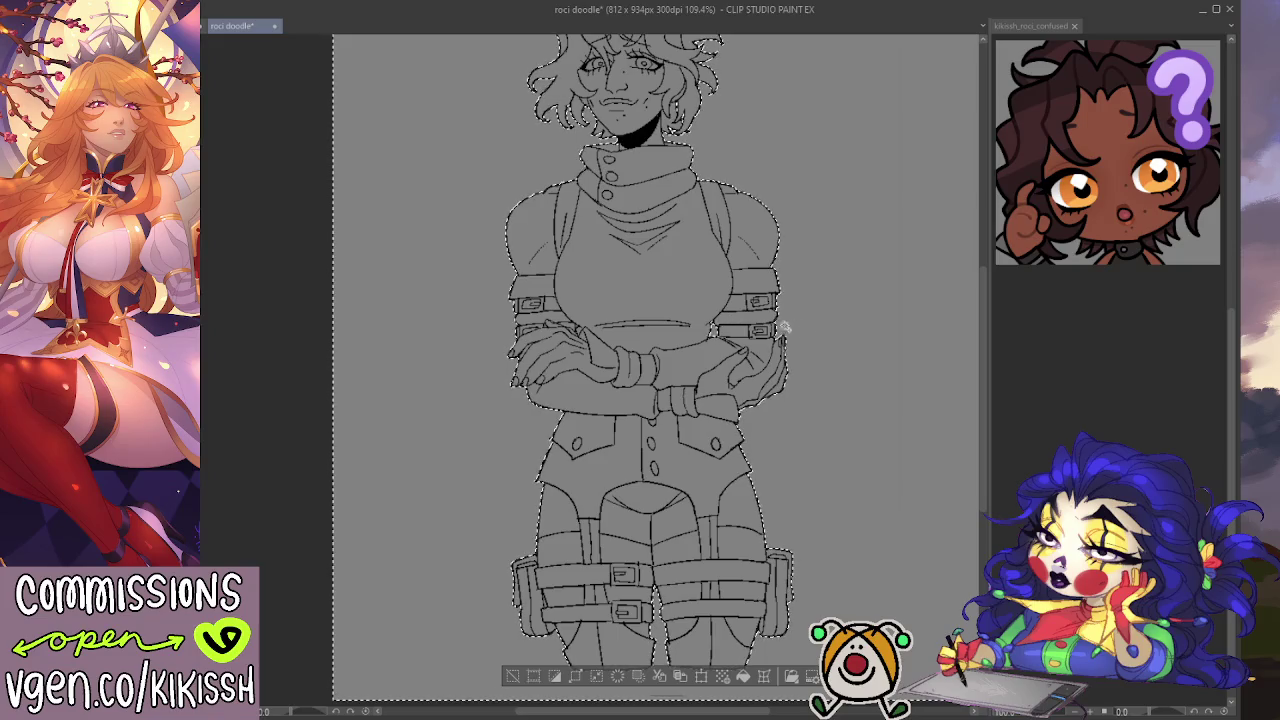
scroll(714, 336, "up", 1)
scroll(650, 336, "up", 2)
scroll(571, 336, "up", 2)
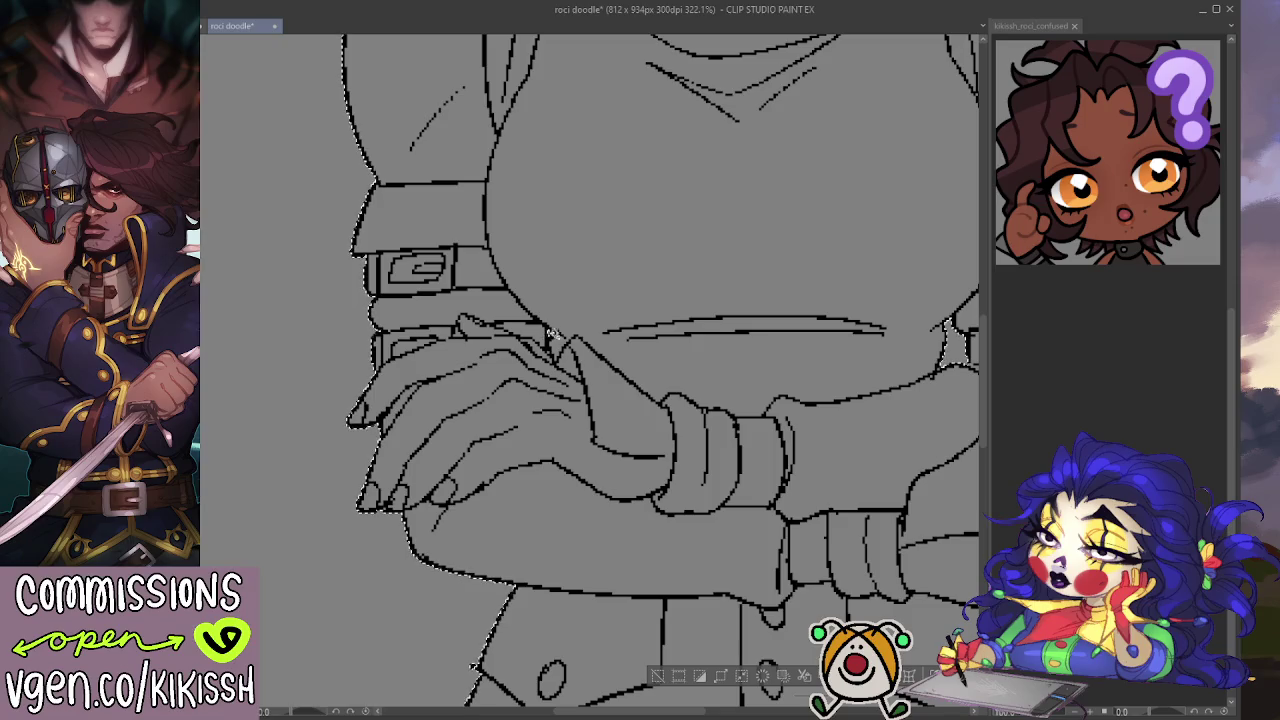
Step: Invert the selection so it switches to the other side of the character's outline
key("ctrl+minus")
key("ctrl+minus")
key("ctrl+minus")
left_click_drag(724, 365, 704, 307)
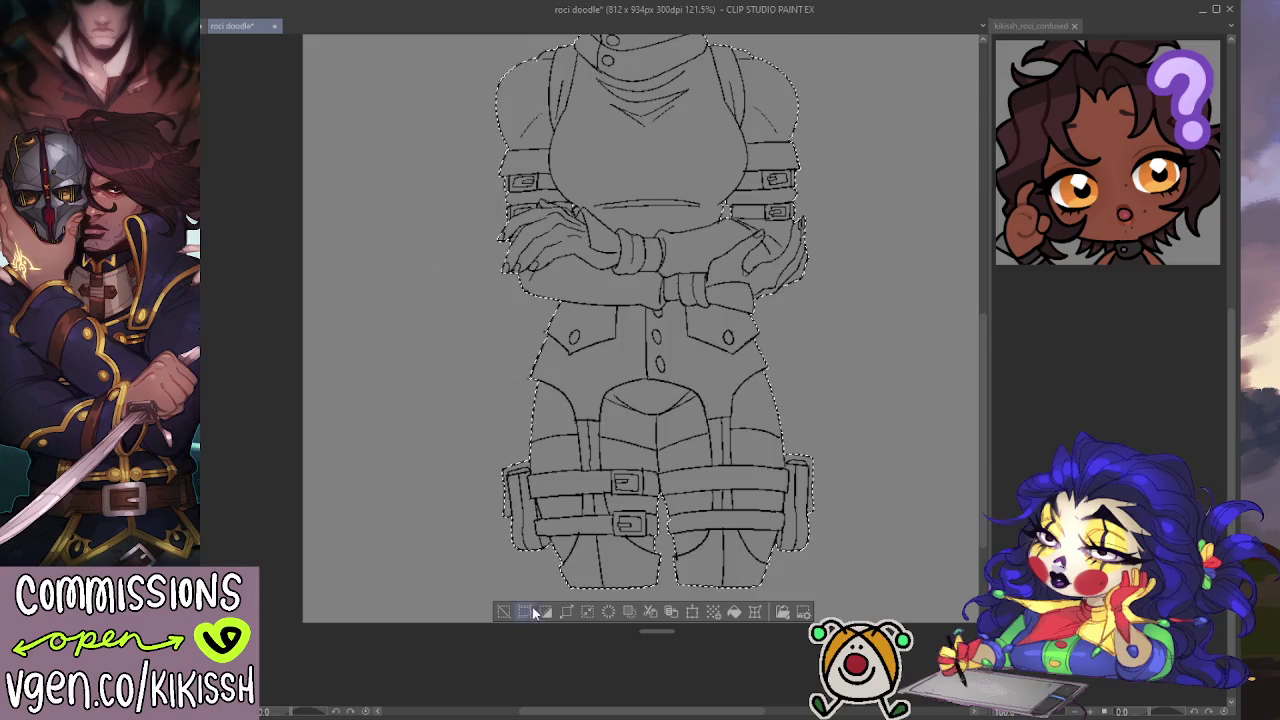
left_click(524, 611)
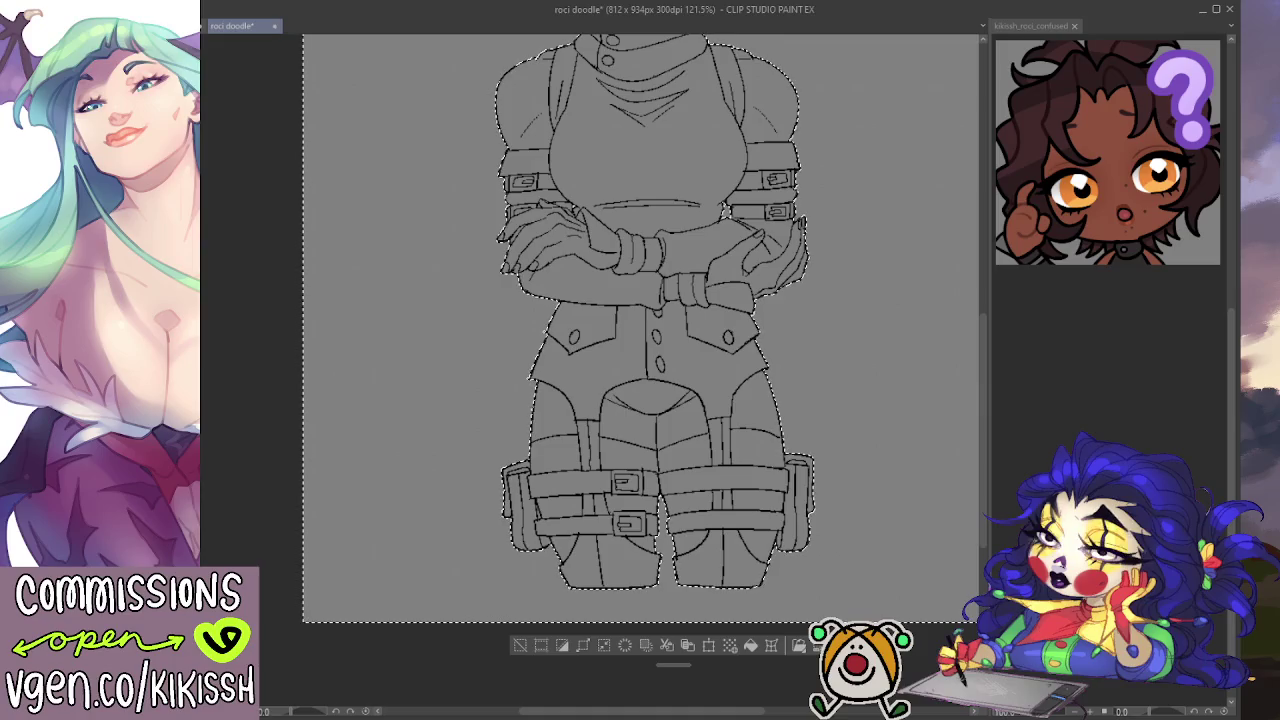
Step: Fill the character's silhouette with flat light grey, redoing a wrong background fill, then deselect
key("alt+BackSpace")
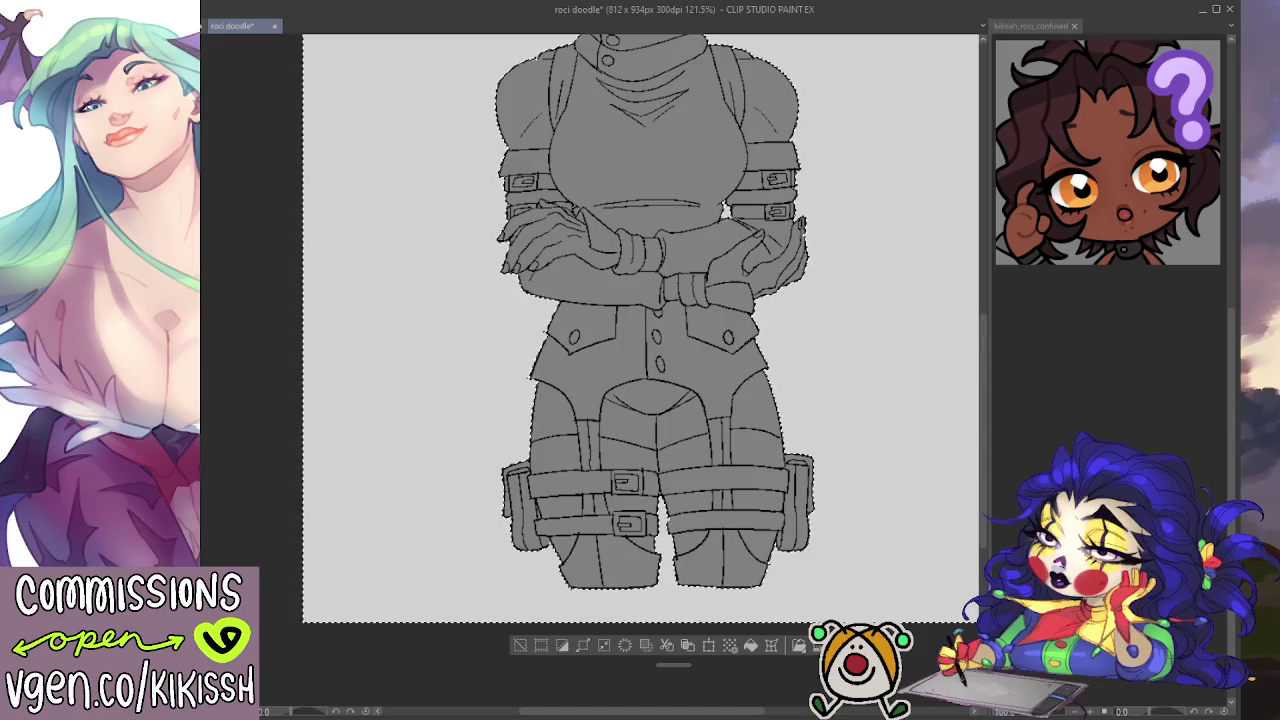
key("ctrl+z")
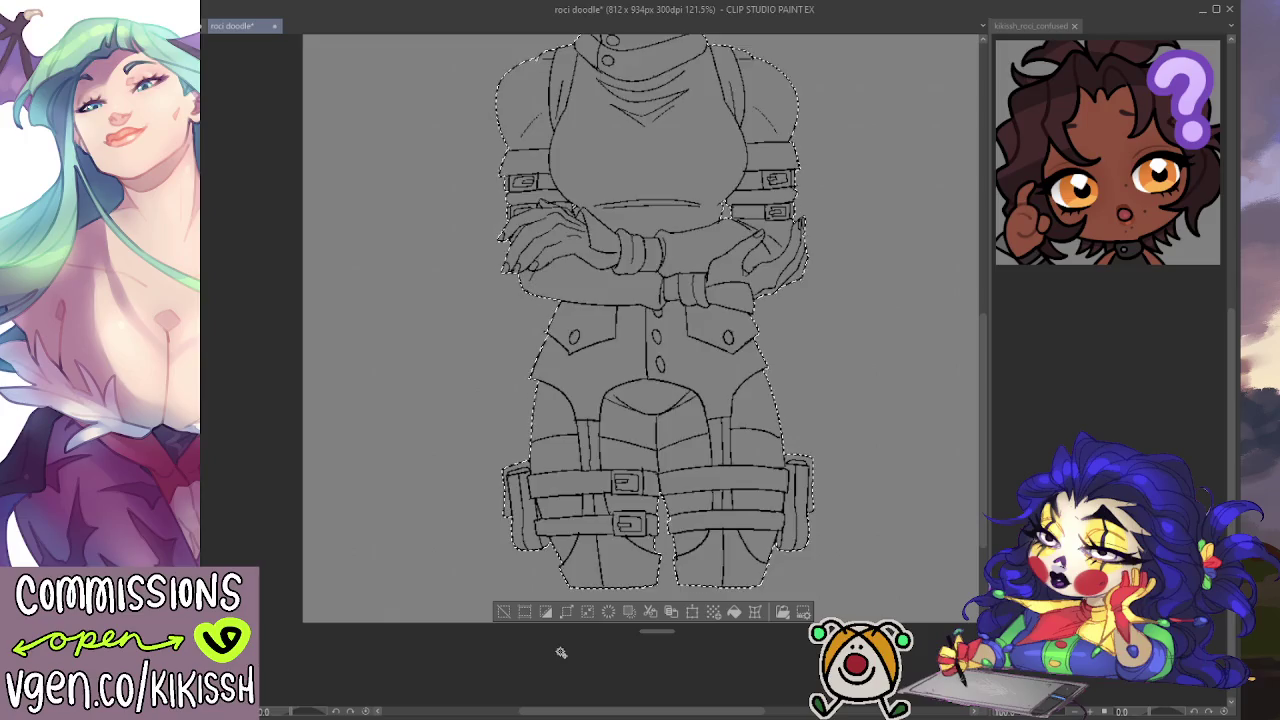
key("ctrl+shift+i")
key("alt+BackSpace")
key("ctrl+d")
scroll(787, 484, "up", 2)
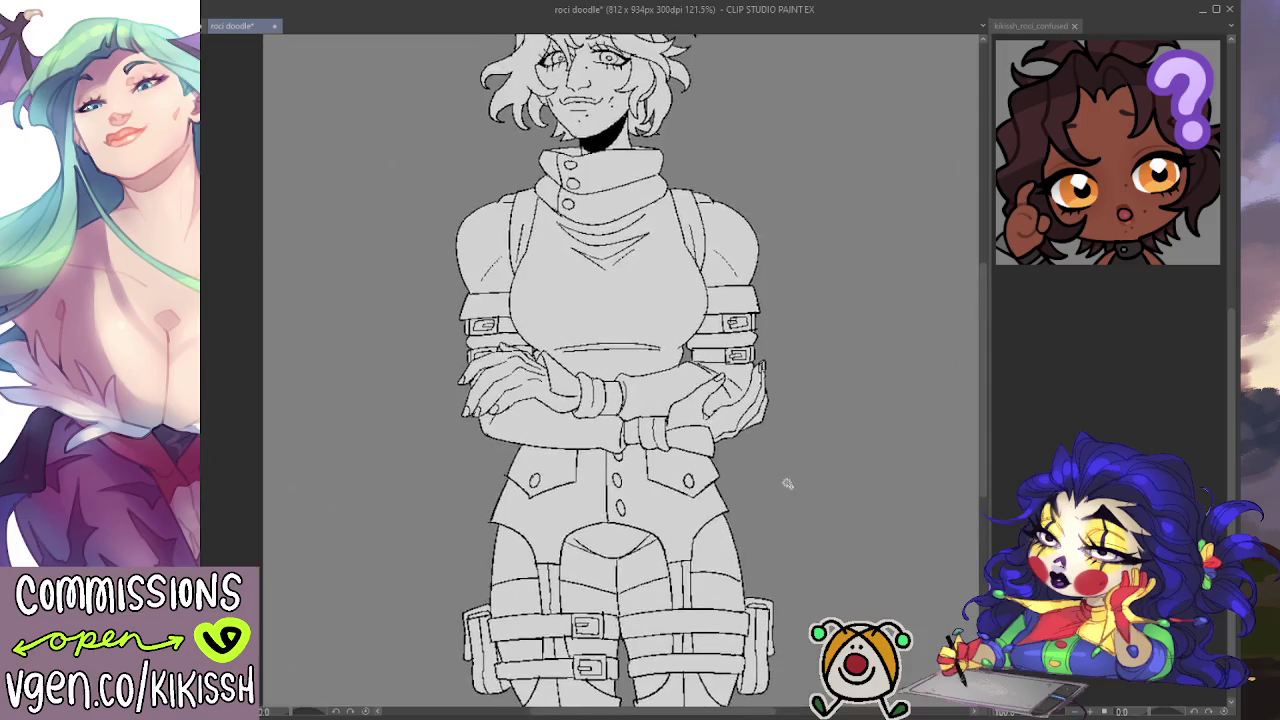
scroll(787, 484, "down", 1)
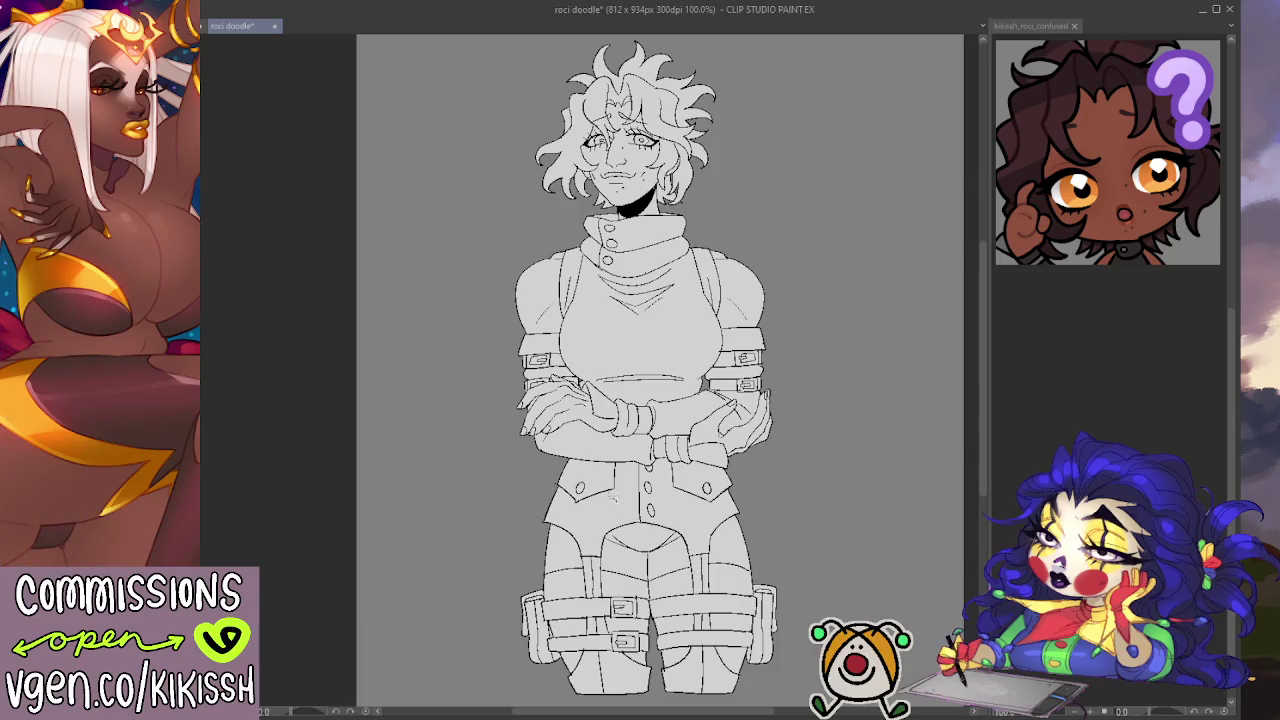
Step: Ink extra curly hair strands and touch up the hair outline beside the right cheek
scroll(614, 302, "up", 2)
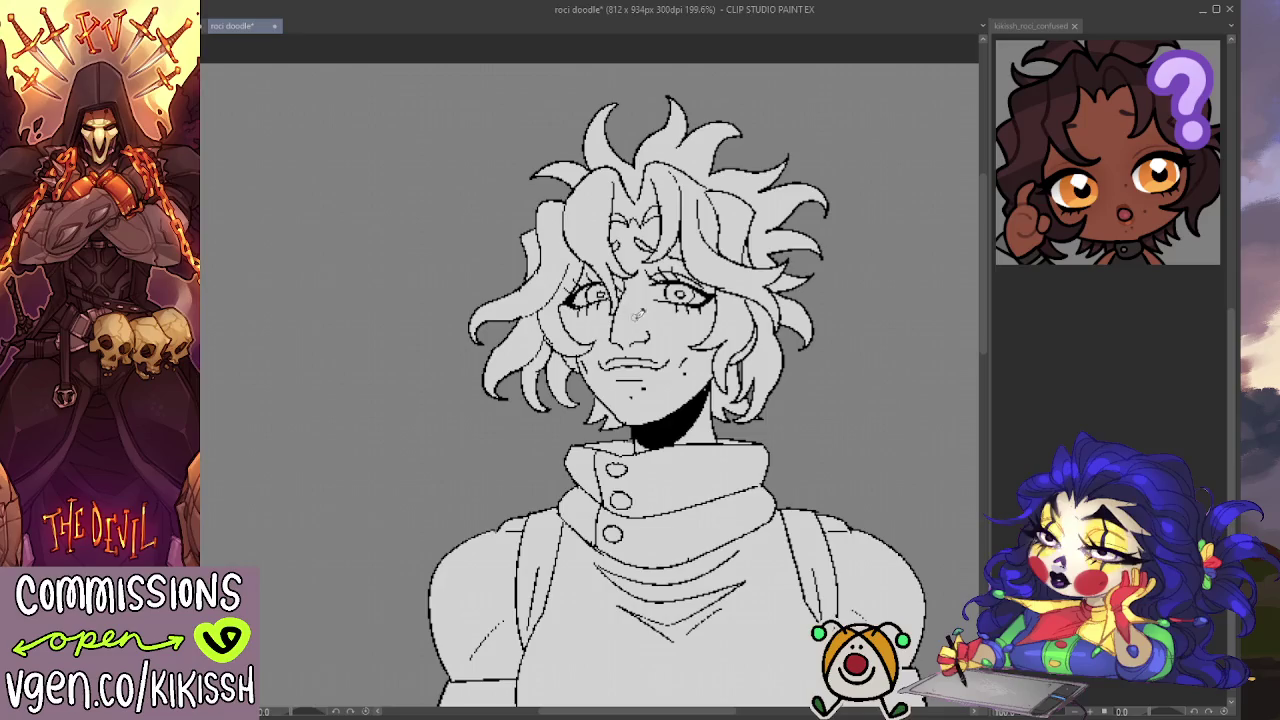
left_click_drag(740, 311, 727, 334)
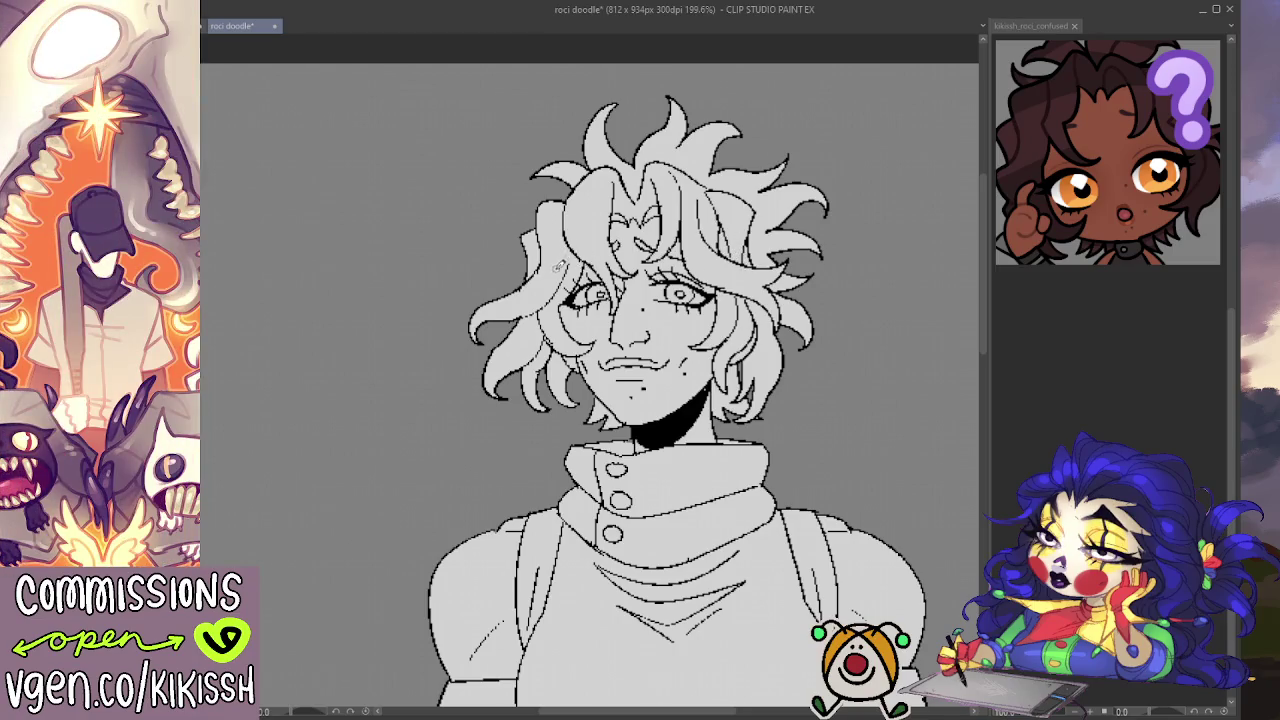
key("e")
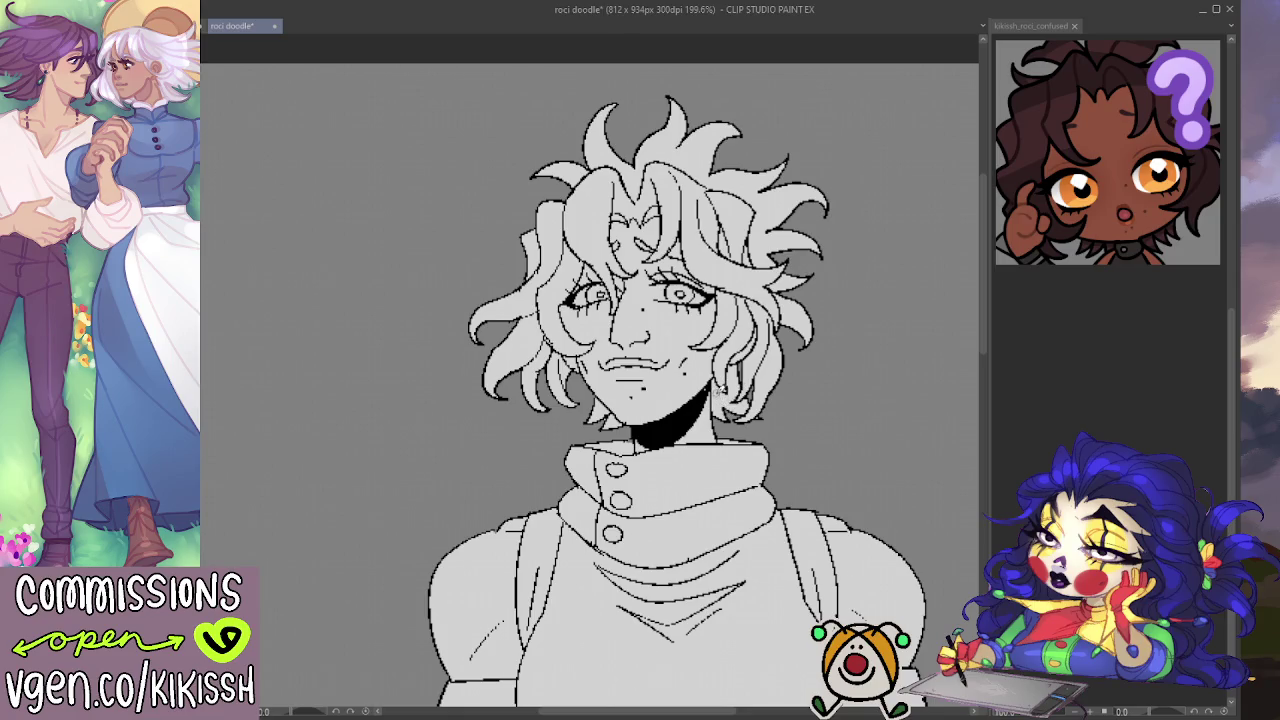
scroll(740, 370, "up", 2)
left_click_drag(775, 343, 717, 315)
left_click_drag(740, 334, 695, 276)
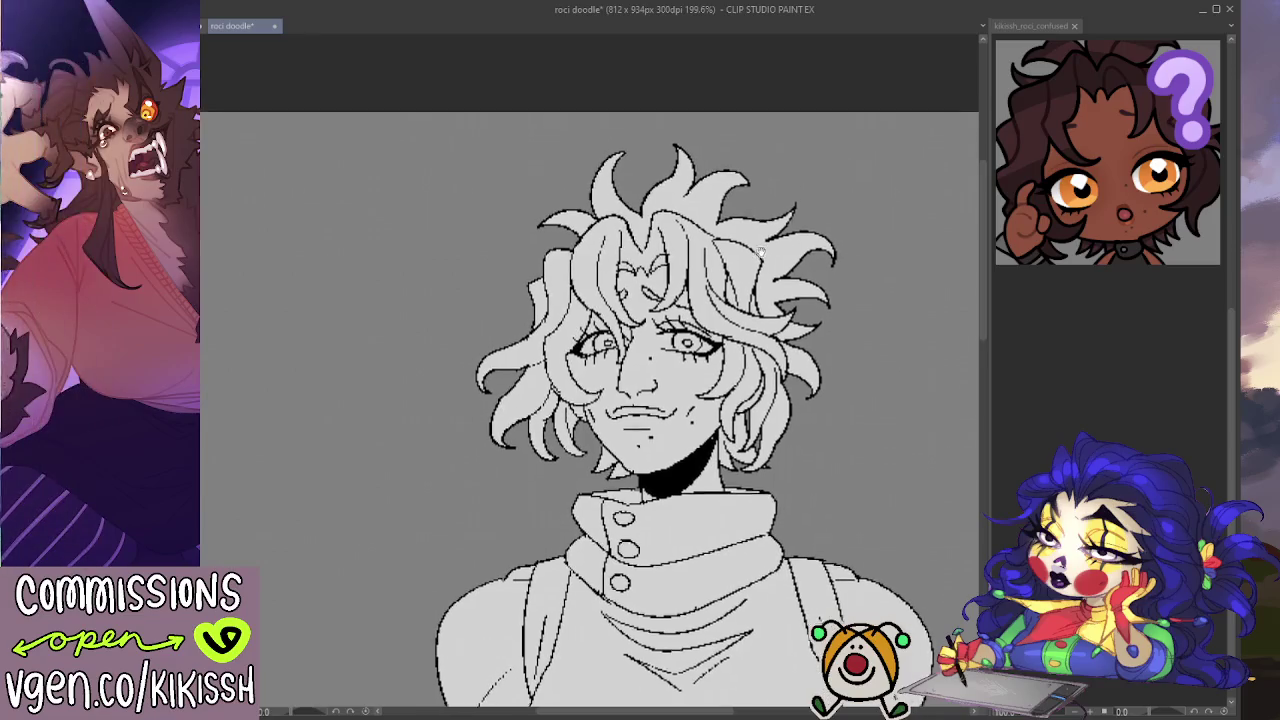
left_click_drag(750, 248, 763, 253)
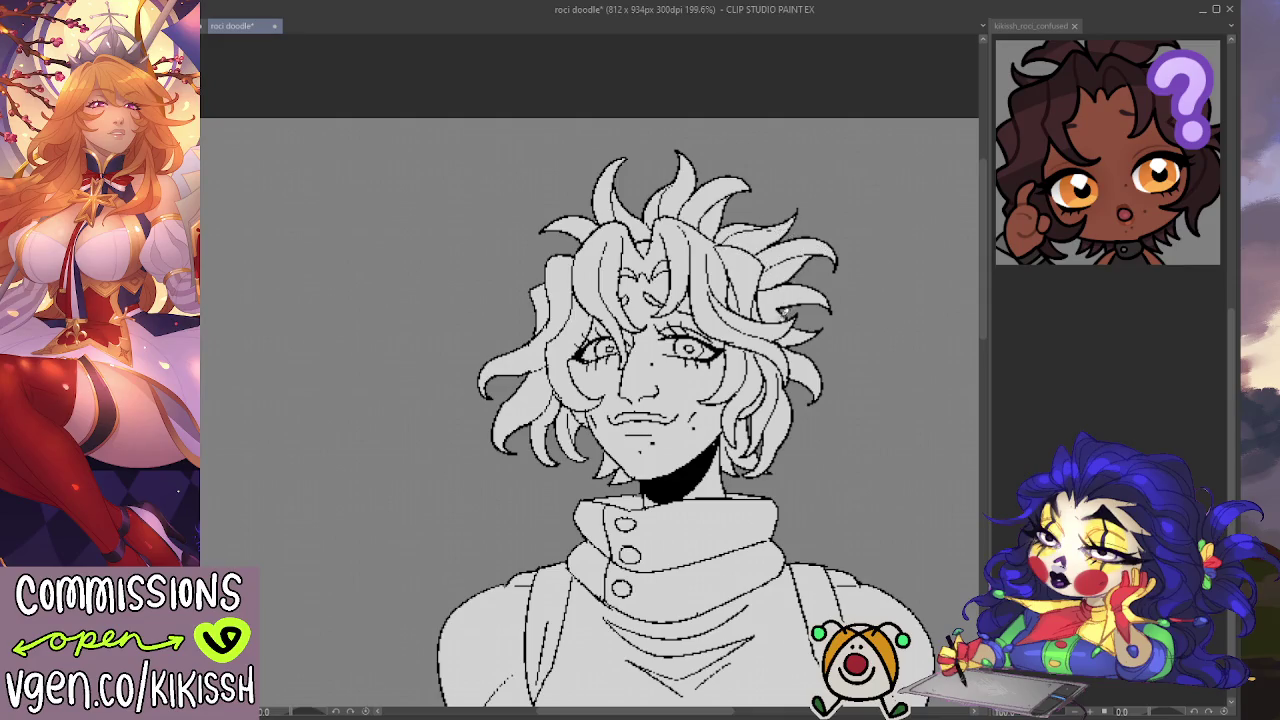
mouse_move(827, 344)
left_mouse_down()
mouse_move(808, 286)
mouse_move(742, 306)
left_mouse_up()
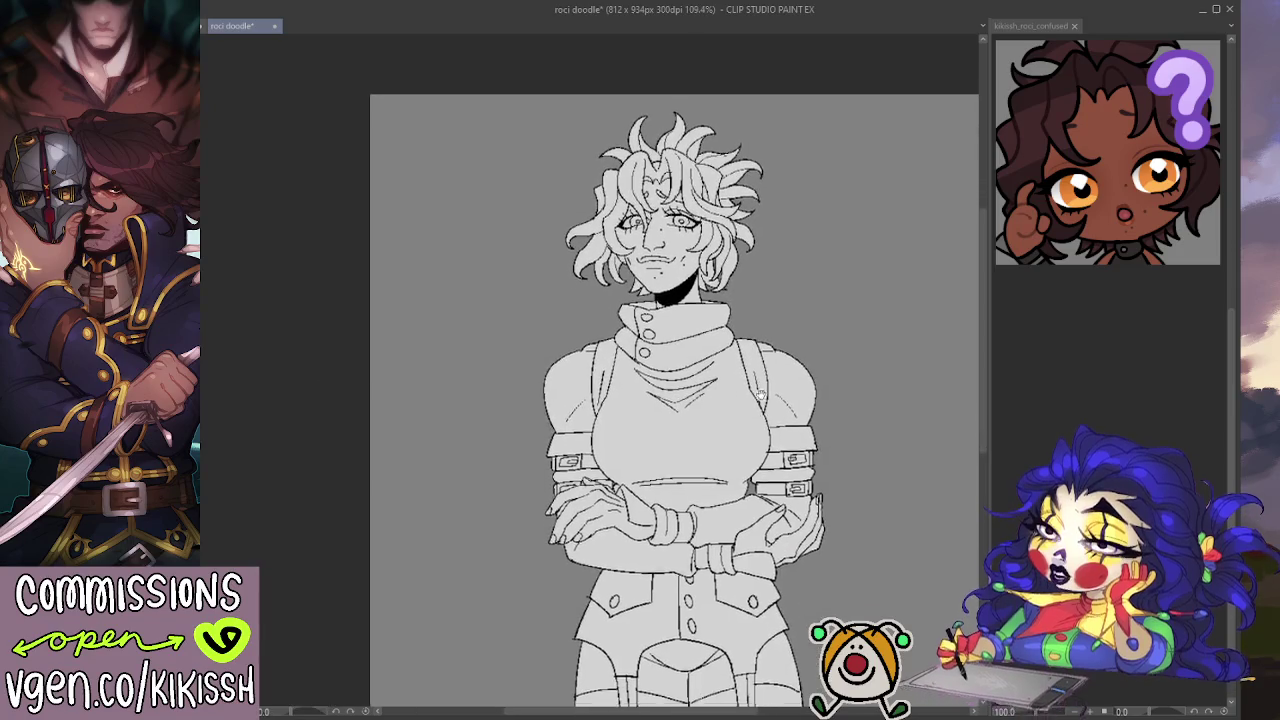
Step: Ink a short mark under the character's left eye at 200% zoom
scroll(660, 250, "up", 3)
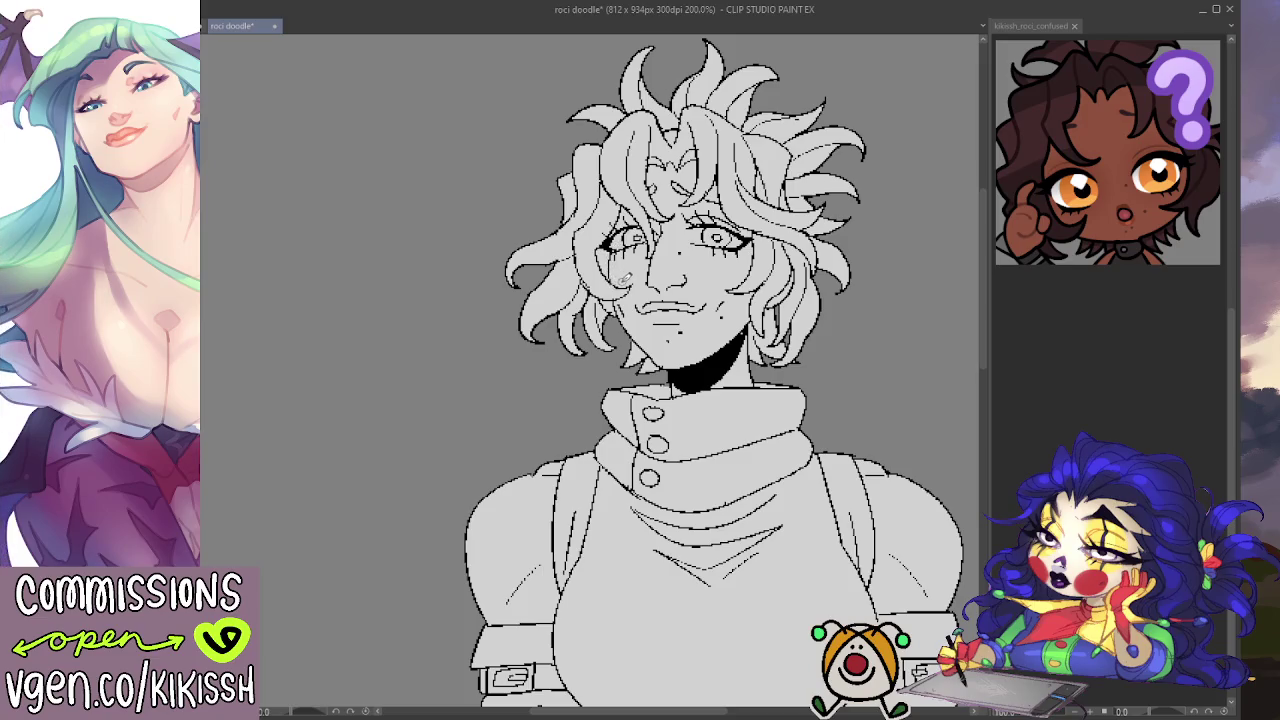
left_click_drag(612, 255, 612, 266)
key("e")
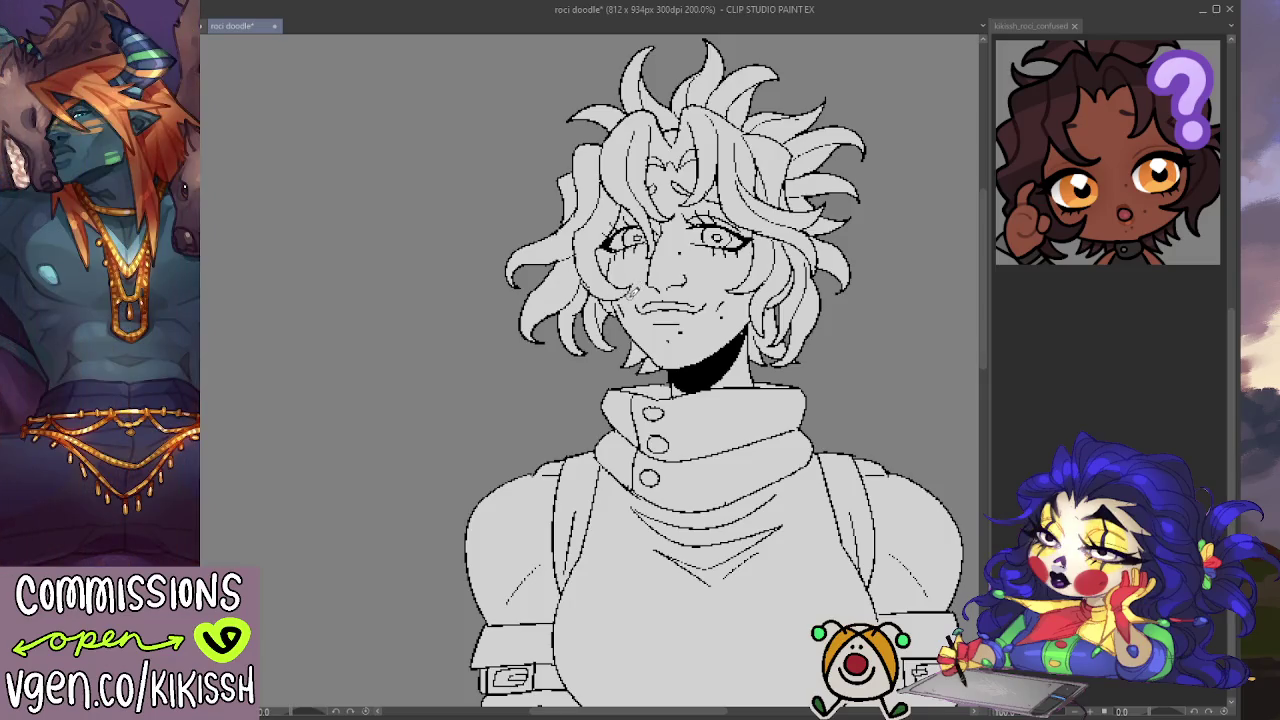
Step: Pan around the face and zoom back out to 100% to see the whole figure
mouse_move(630, 290)
left_mouse_down()
mouse_move(646, 344)
mouse_move(598, 295)
left_mouse_up()
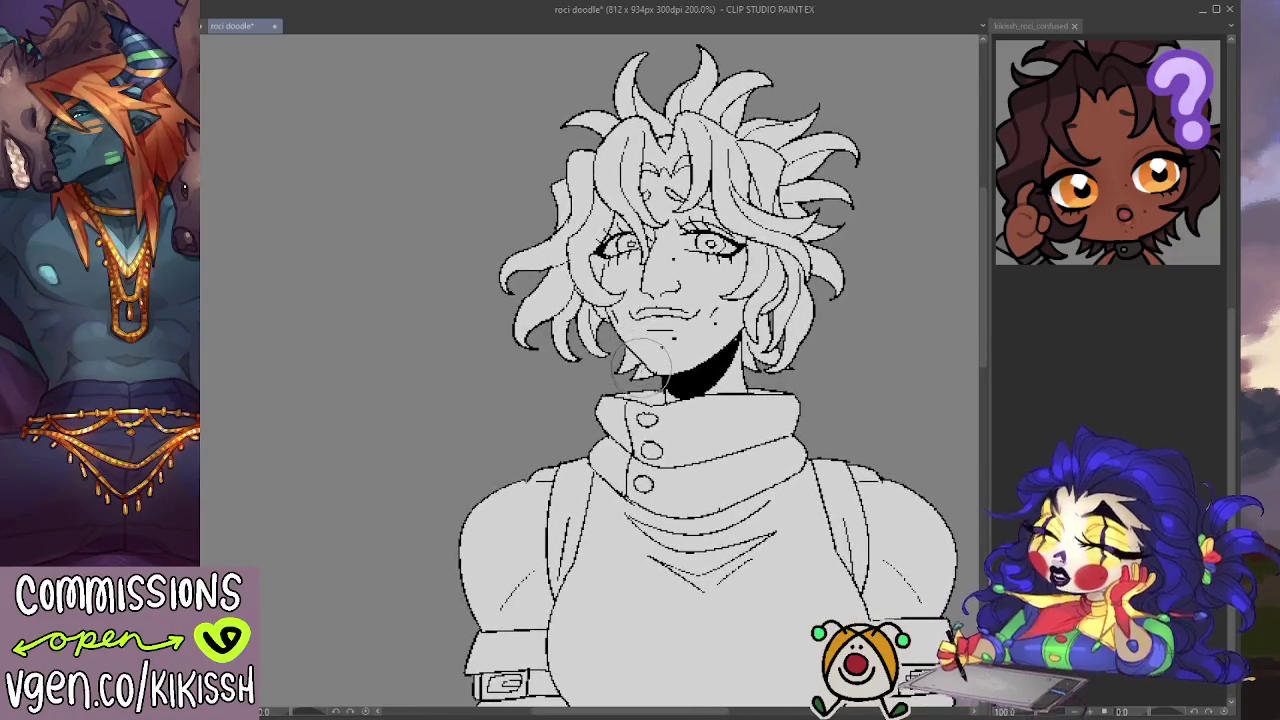
left_click_drag(654, 369, 636, 377)
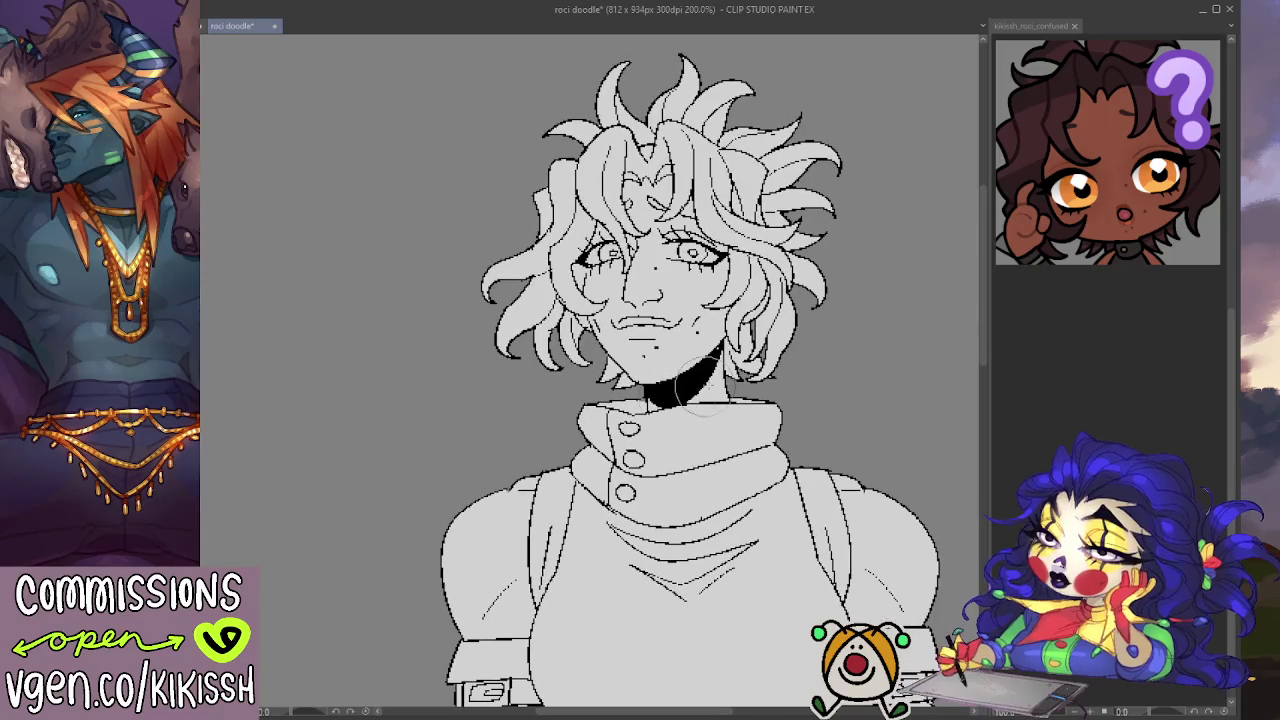
left_click_drag(746, 399, 734, 395)
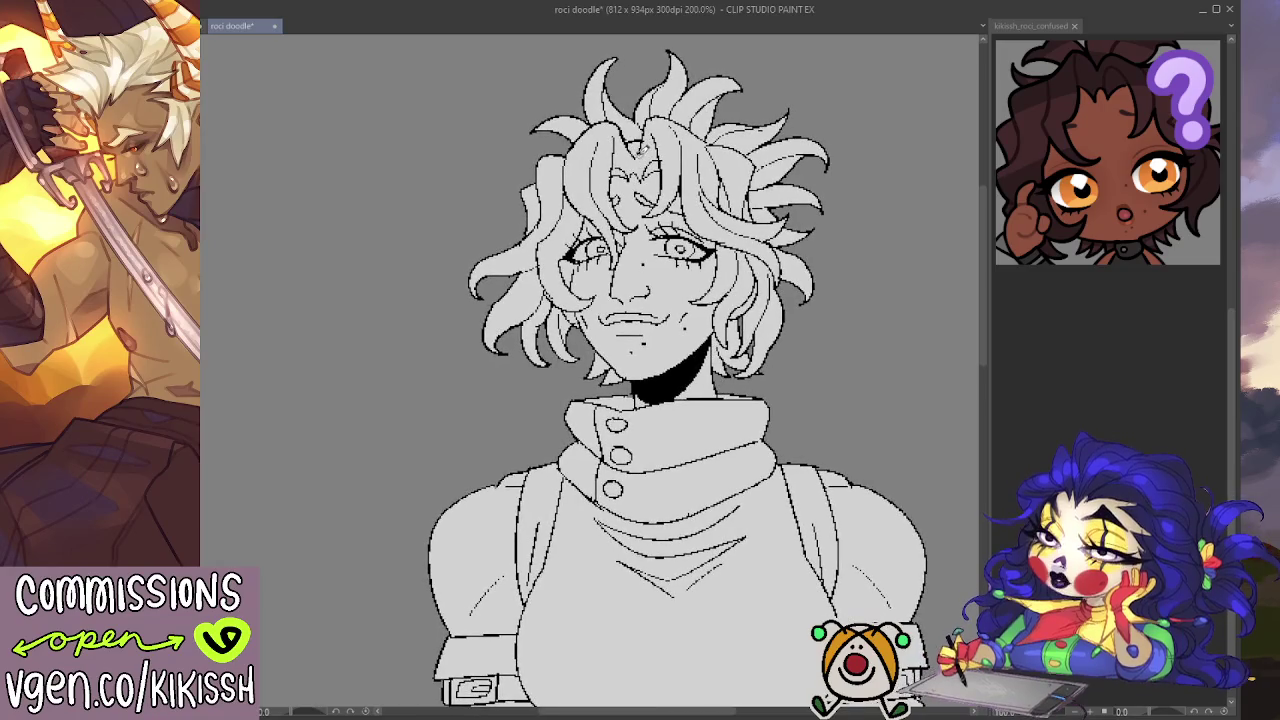
left_click_drag(648, 157, 630, 152)
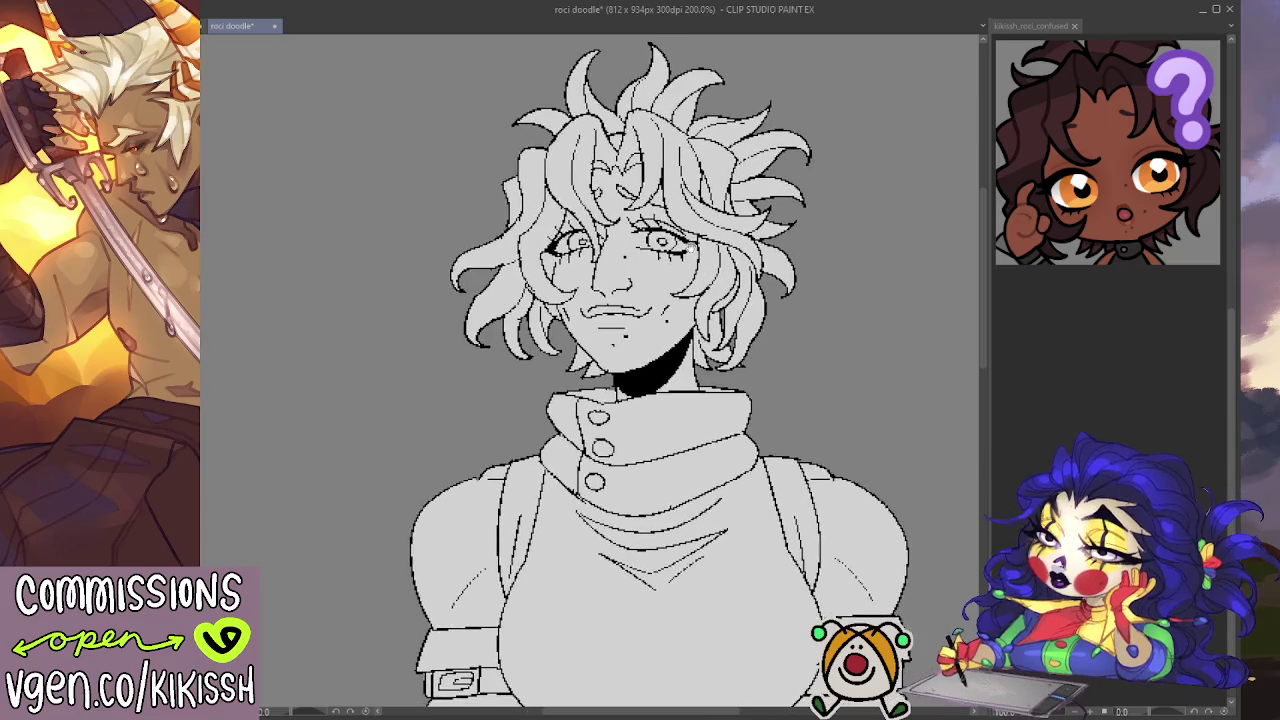
scroll(806, 394, "down", 3)
left_click_drag(806, 394, 789, 320)
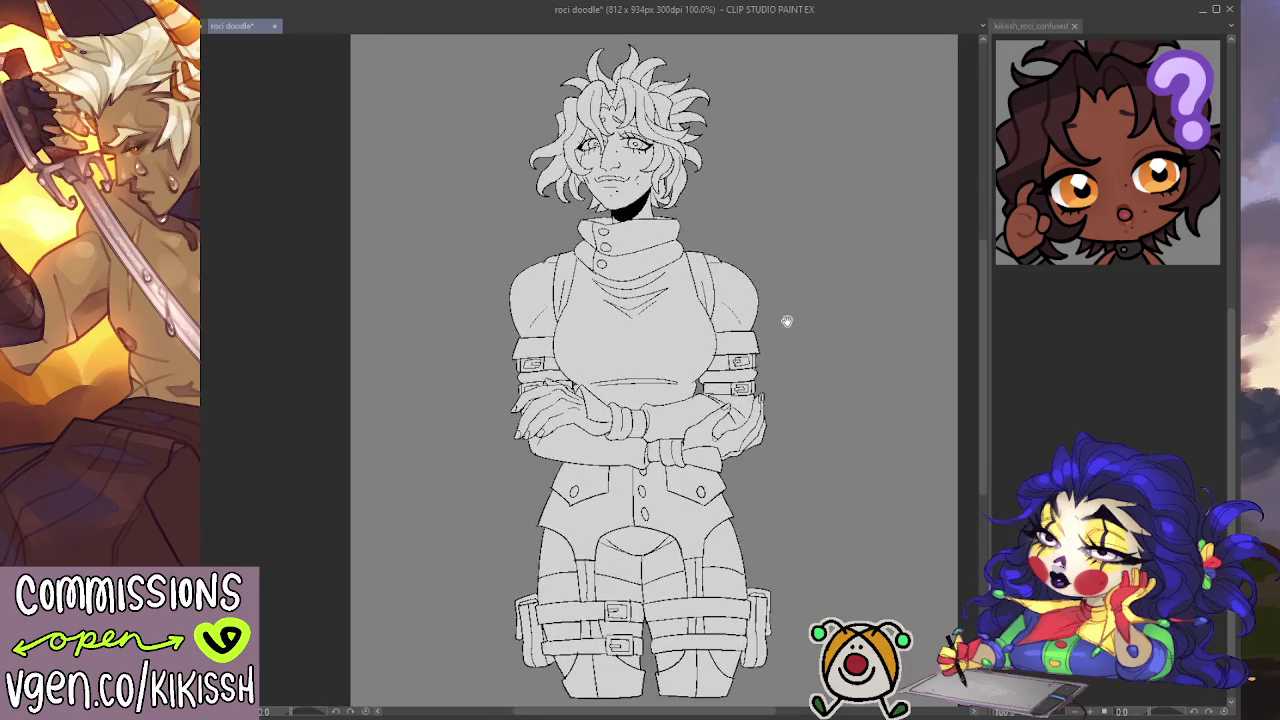